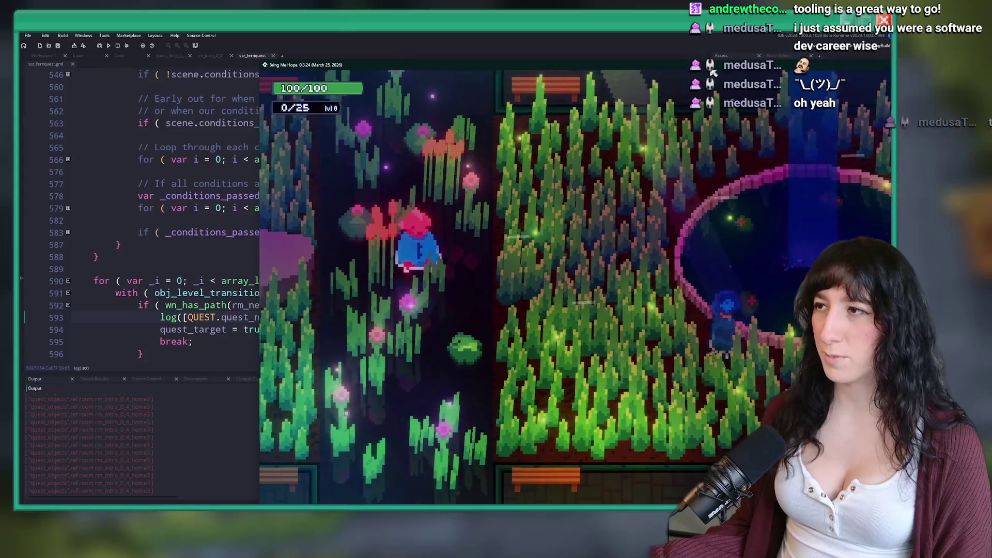
Step: View the Bring Me Hope level map, return to the scr_fernquest code and select the output log
key(m)
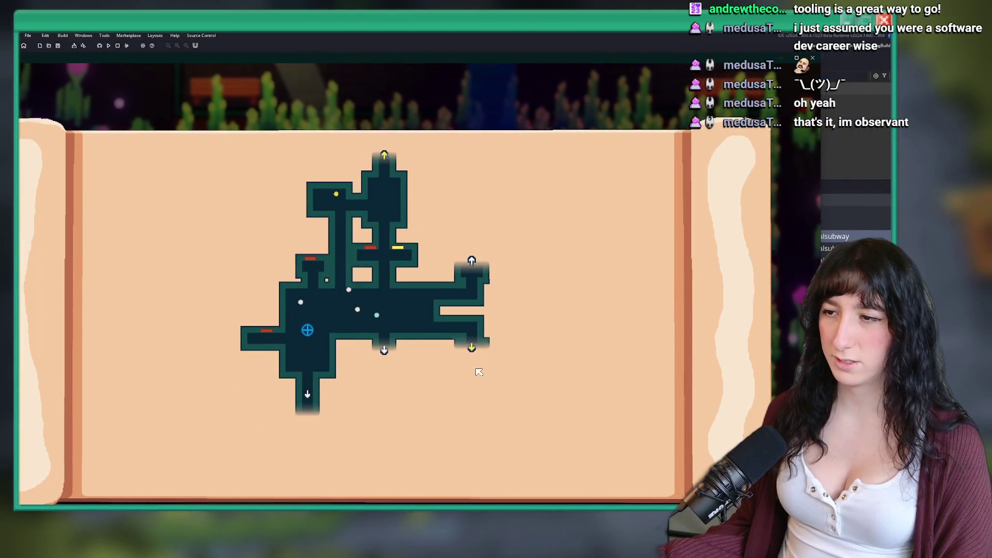
click(474, 343)
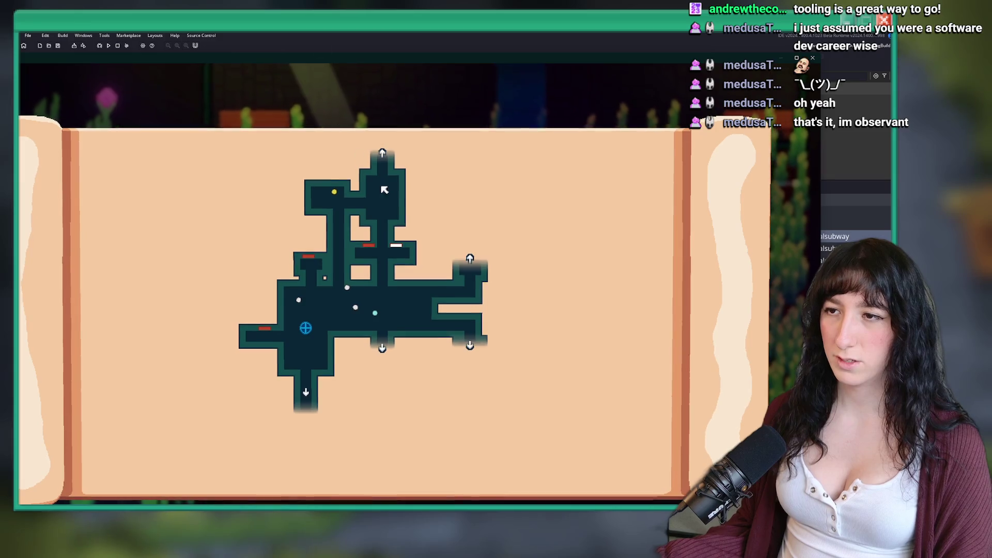
click(137, 55)
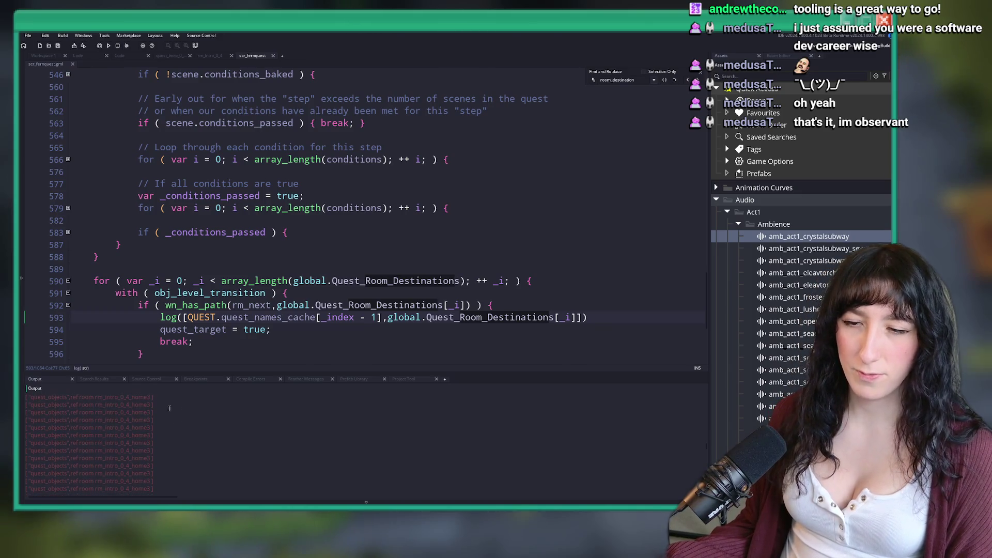
key(ctrl+a)
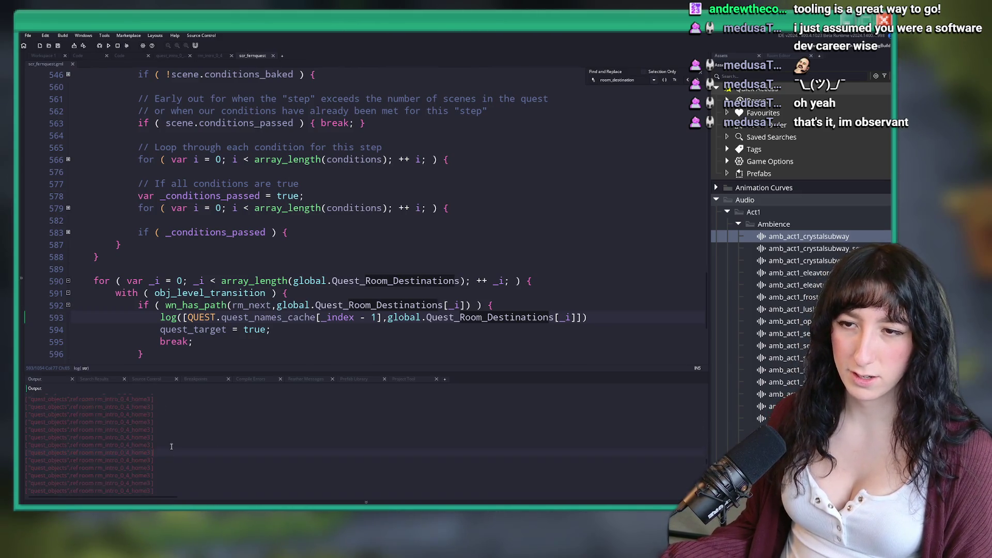
Step: Clear the output log selection and flip between the rm_intro_0_4 and quest_intro tabs
click(222, 436)
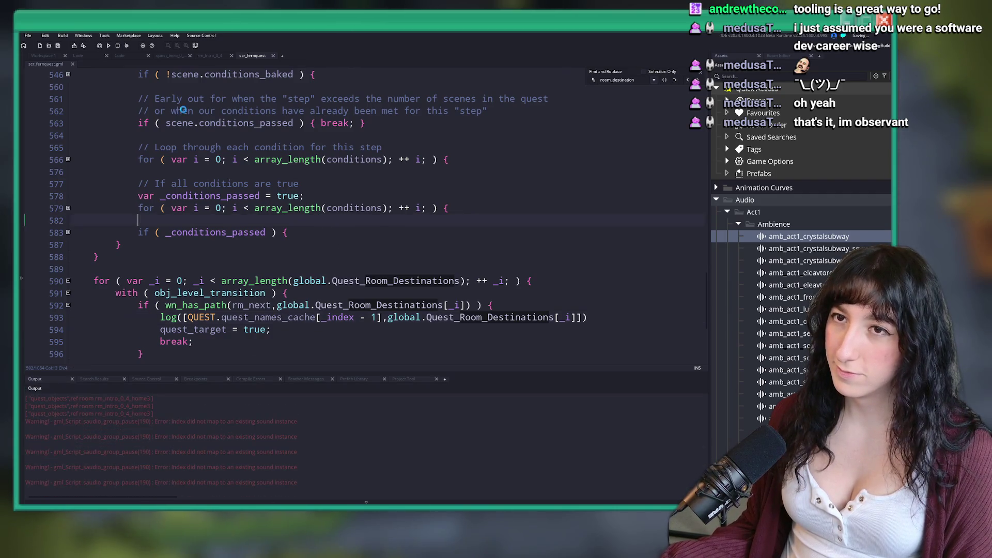
click(209, 56)
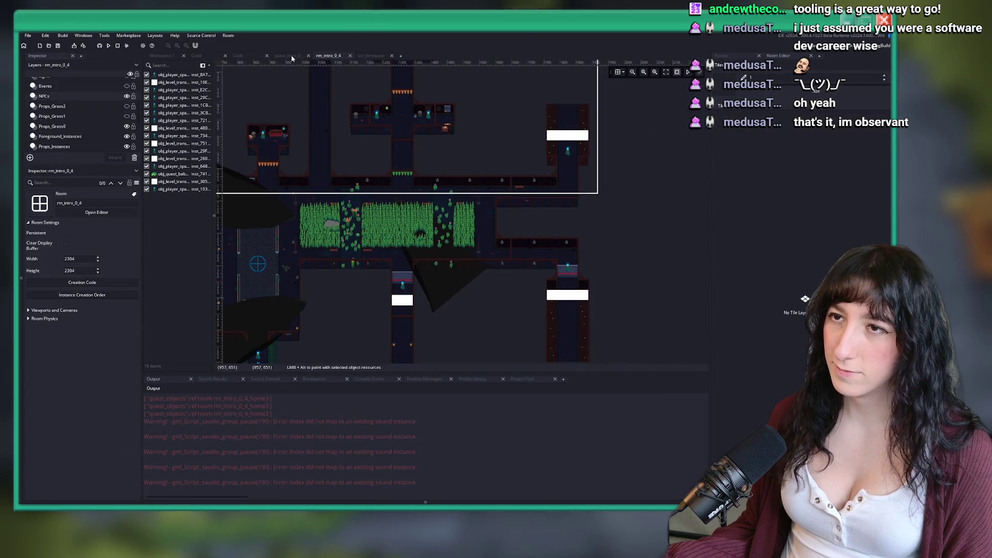
click(305, 58)
click(338, 56)
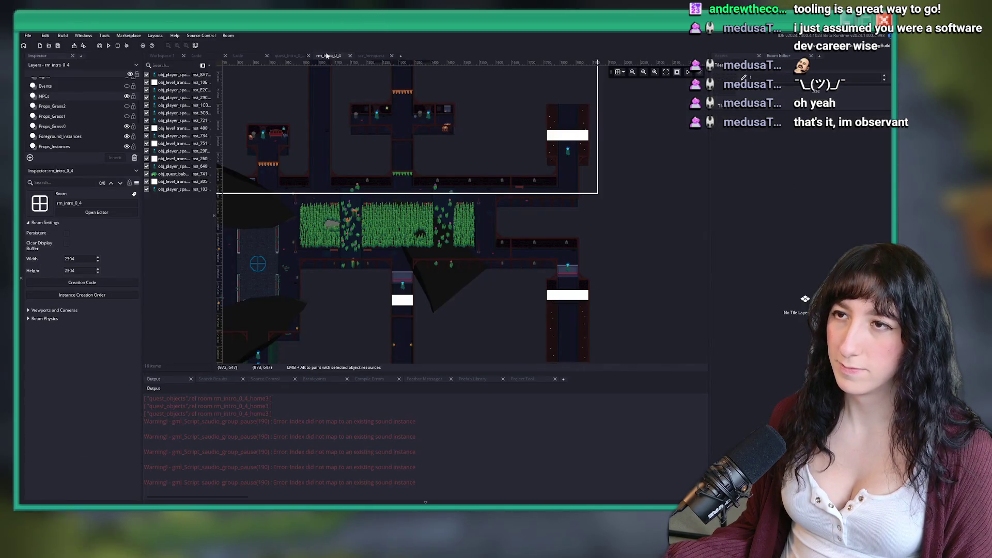
scroll(464, 207, up, 1)
Step: Find obj_level_transition through the asset search and show its Step event code
key(ctrl+t)
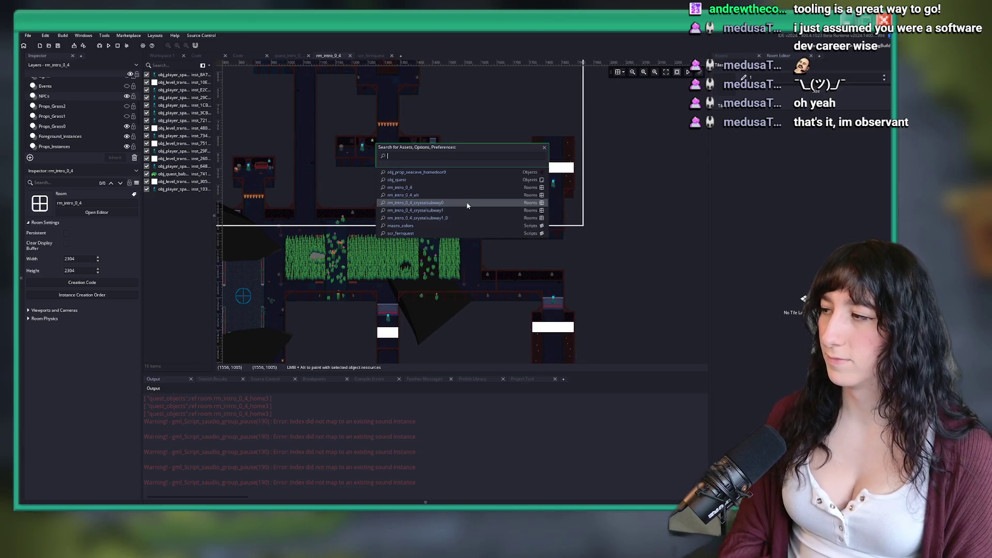
text(bj_)
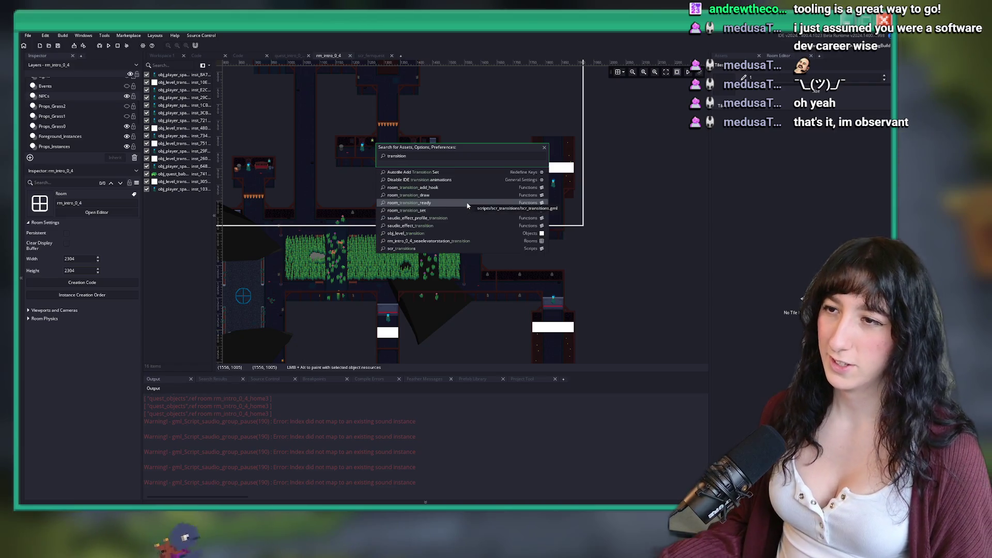
click(414, 233)
click(373, 153)
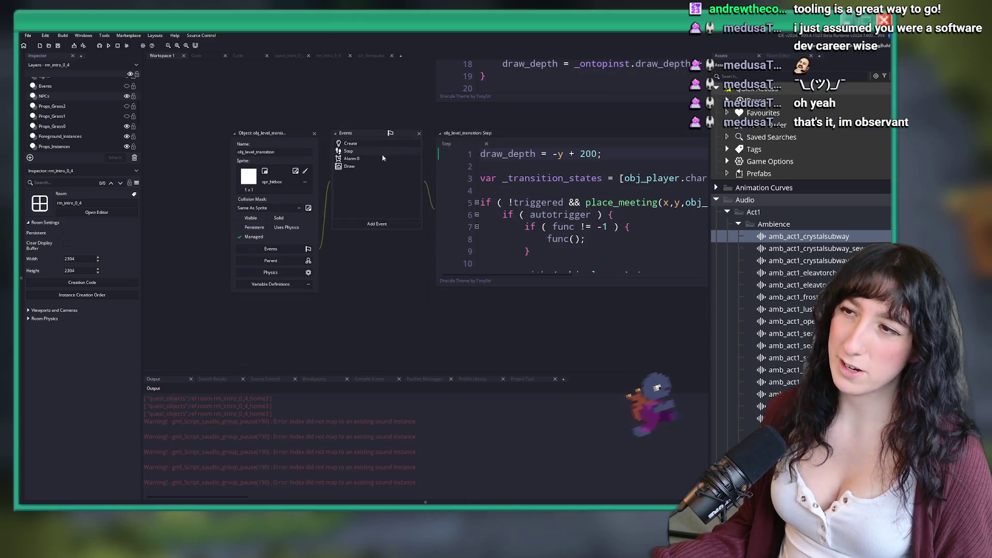
Step: Read obj_level_transition's Alarm 0, Draw, Step and Create code, then return to rm_intro_0_4
scroll(392, 219, down, 3)
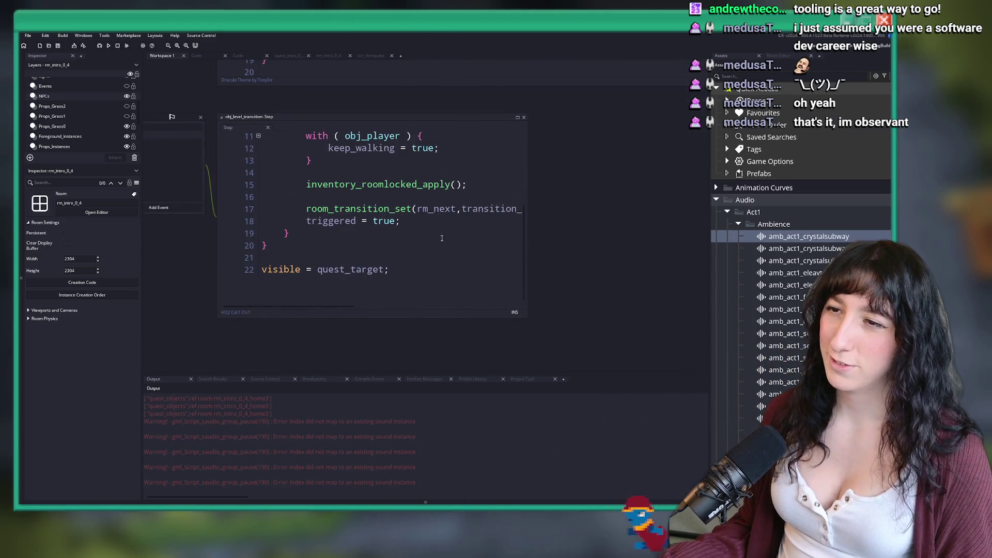
scroll(423, 240, up, 4)
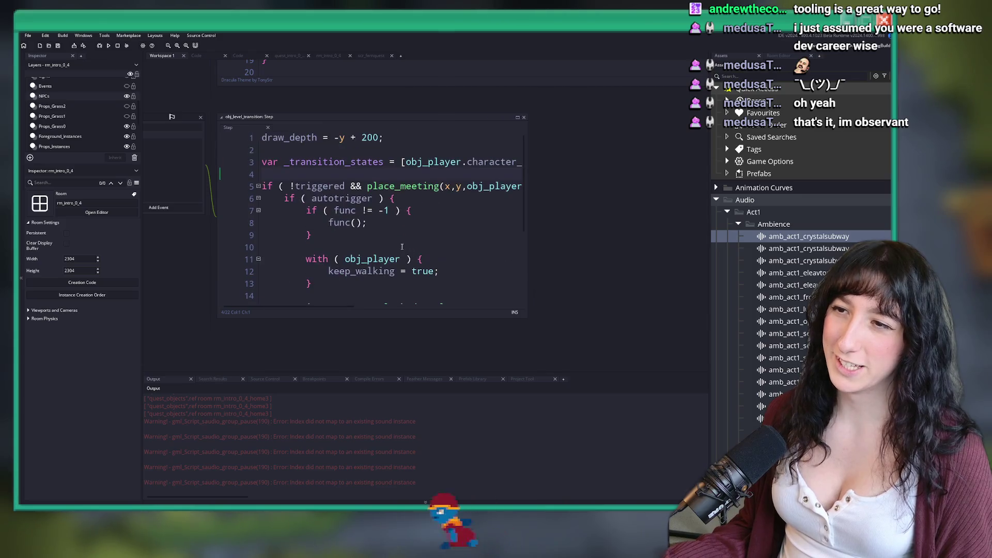
click(479, 155)
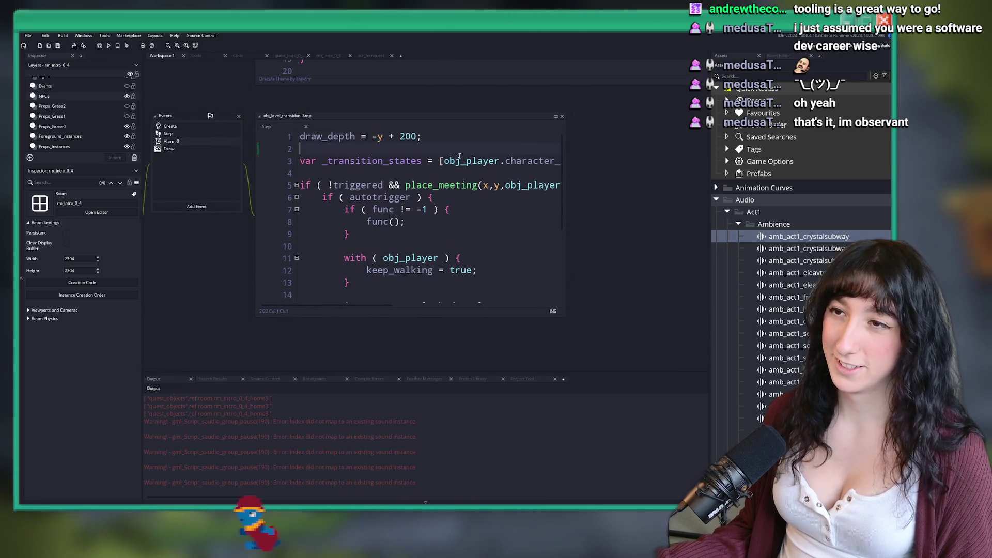
click(196, 141)
click(199, 149)
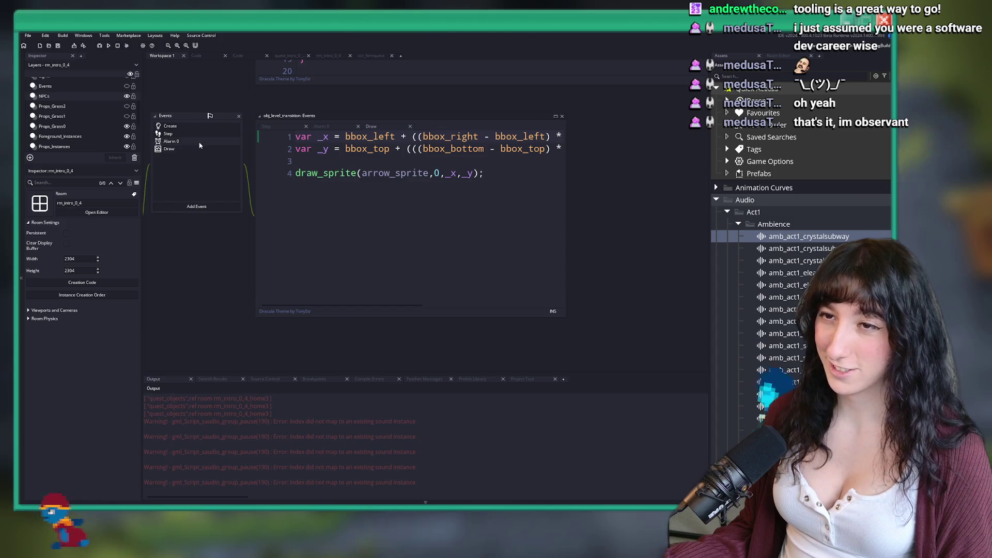
click(180, 133)
click(170, 126)
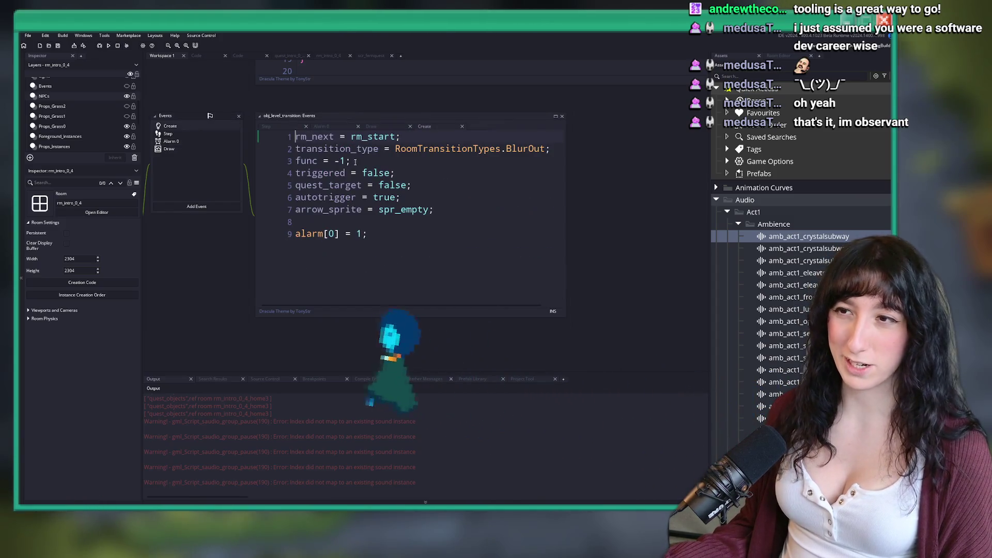
click(266, 126)
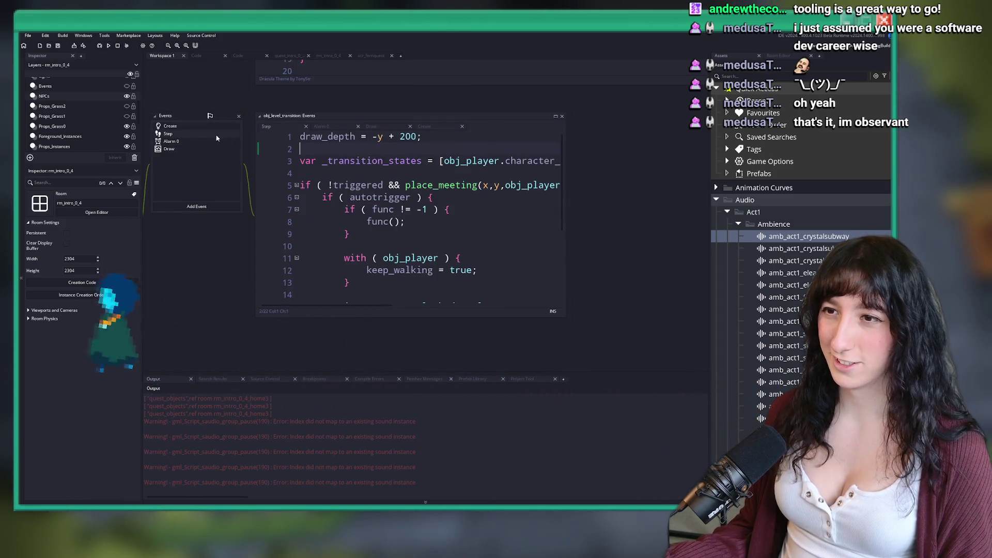
scroll(375, 172, down, 5)
click(376, 172)
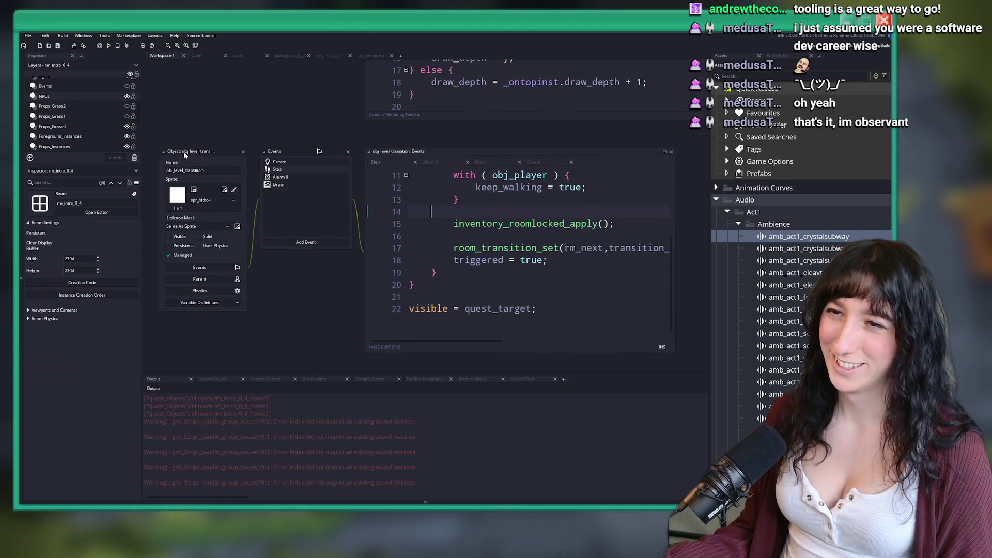
click(329, 56)
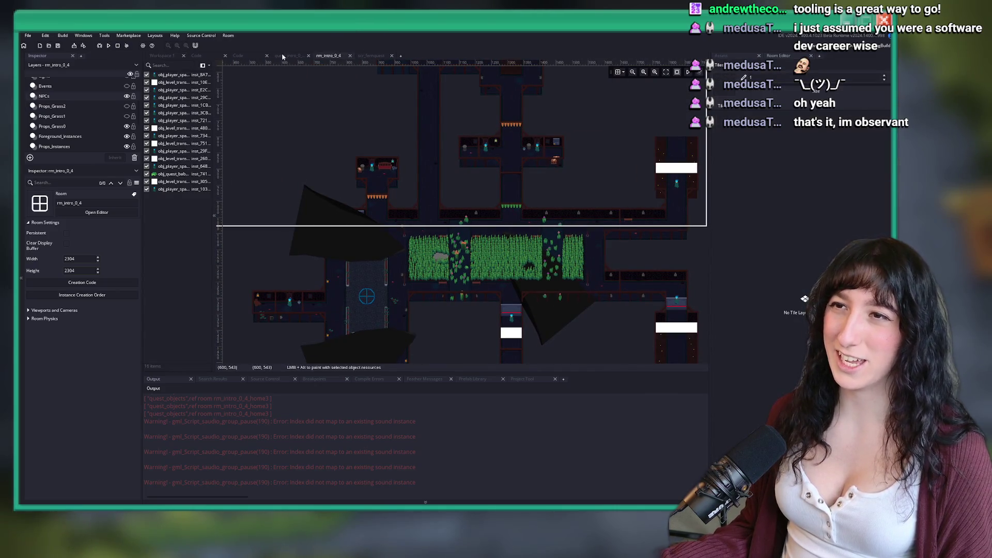
Step: Close rm_intro_0_4 and open the rm_intro_0_4_alt room via the asset search
click(350, 55)
key(ctrl+t)
text(rm)
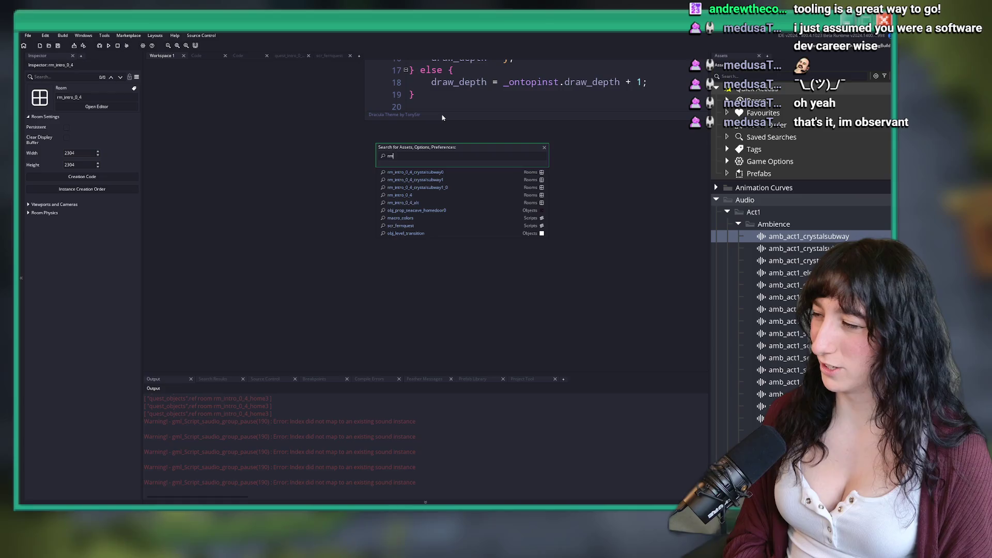
text(_intro_0_4_alt)
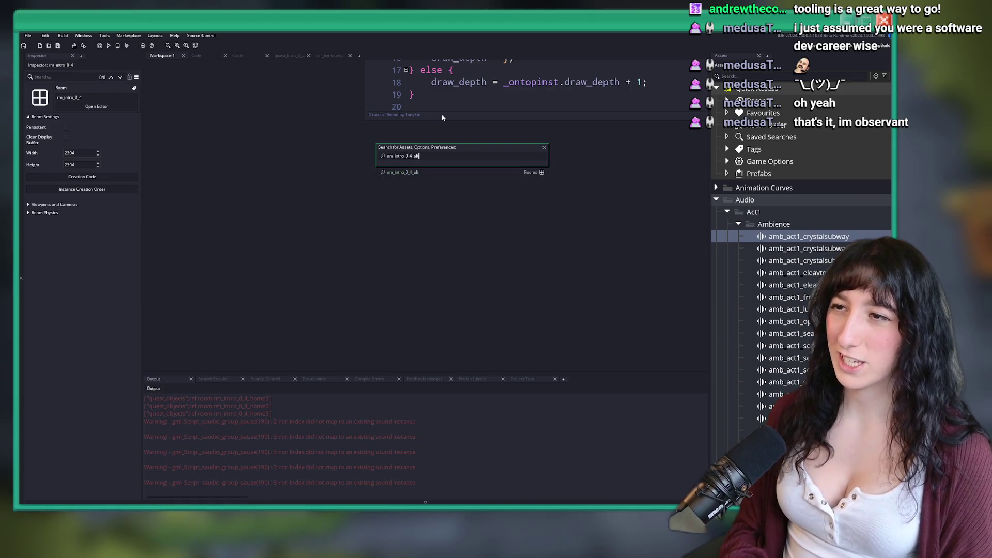
key(Return)
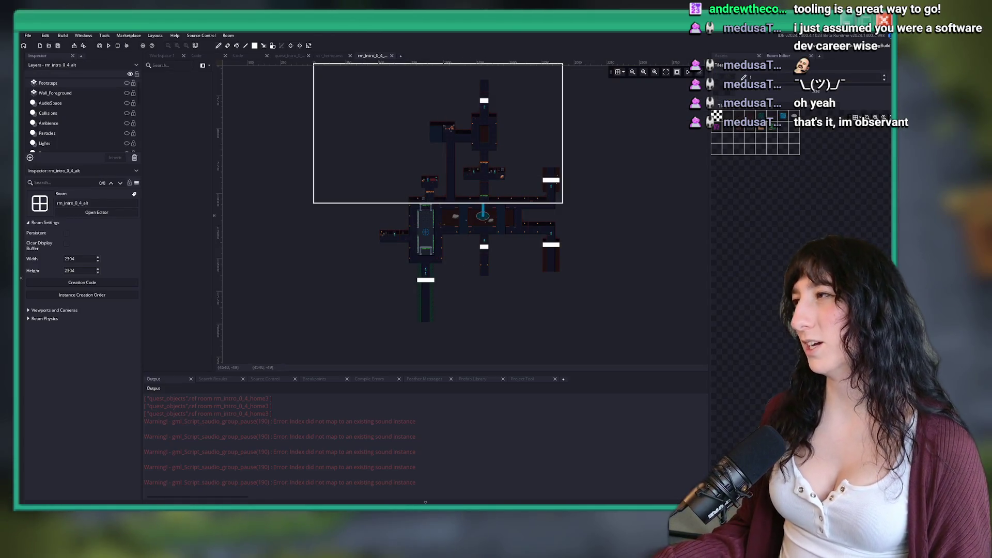
scroll(498, 119, up, 3)
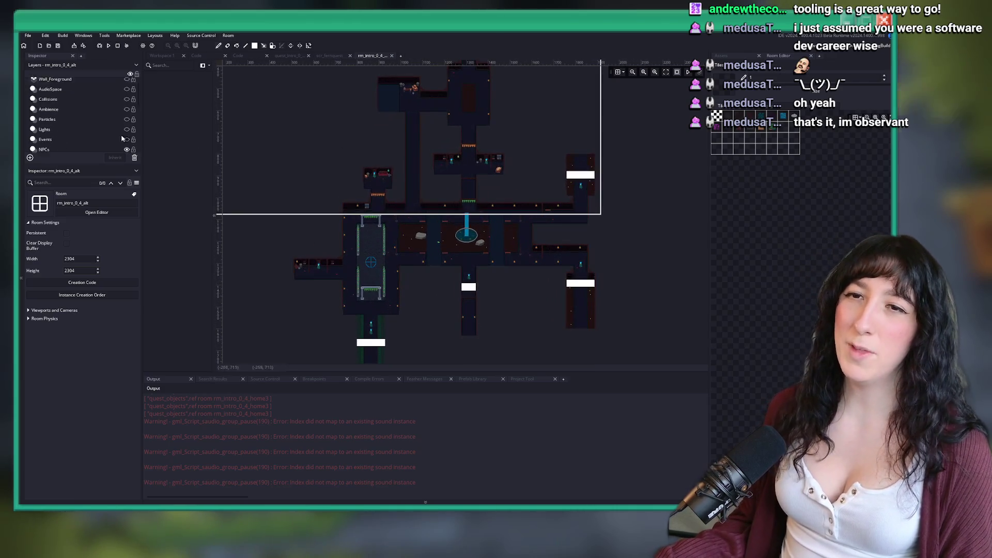
scroll(79, 110, down, 3)
Step: On the NPCs layer, inspect the player spawn and several level transition instances, including the upward one
click(74, 107)
click(181, 189)
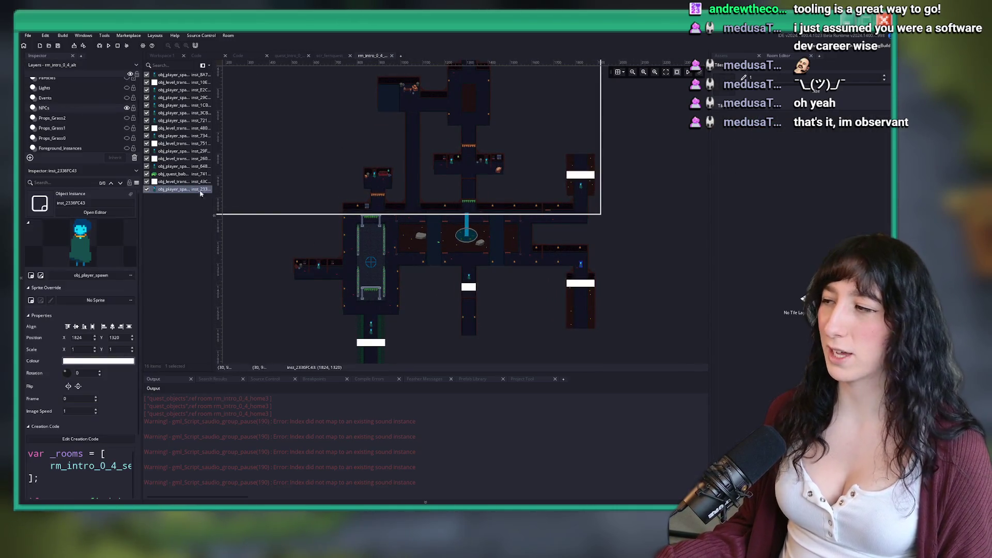
drag(541, 308, 428, 249)
scroll(484, 231, up, 2)
click(485, 225)
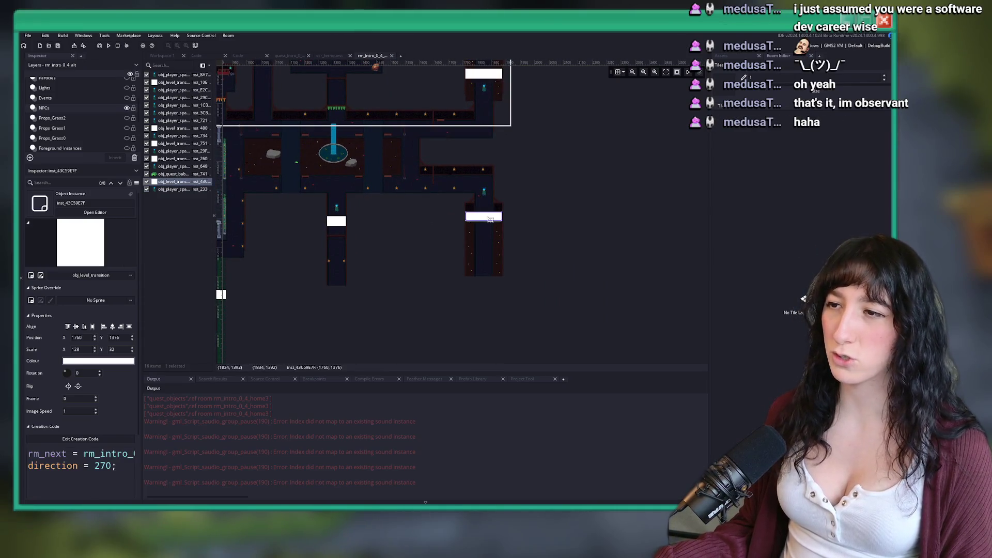
scroll(483, 219, up, 4)
scroll(401, 273, down, 3)
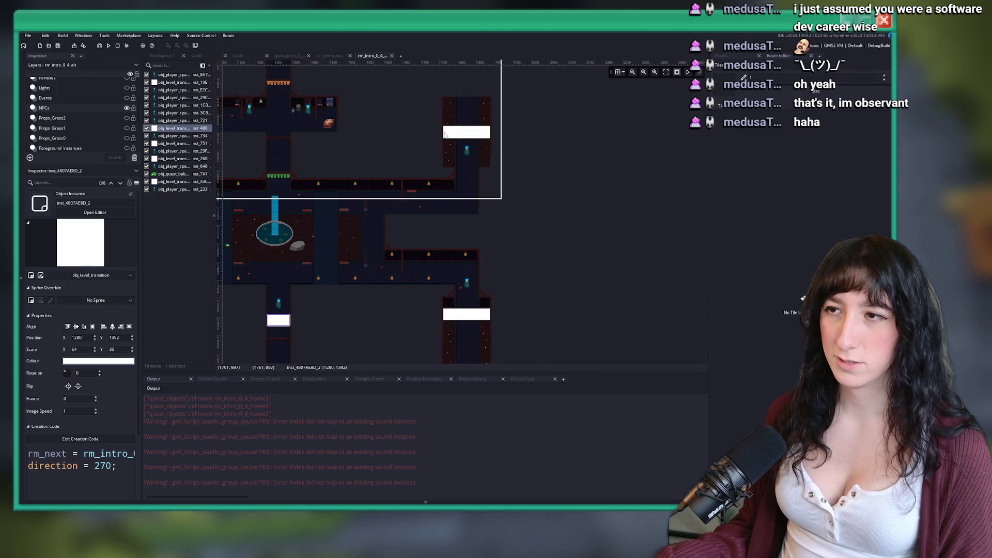
click(443, 134)
scroll(416, 97, up, 5)
click(407, 153)
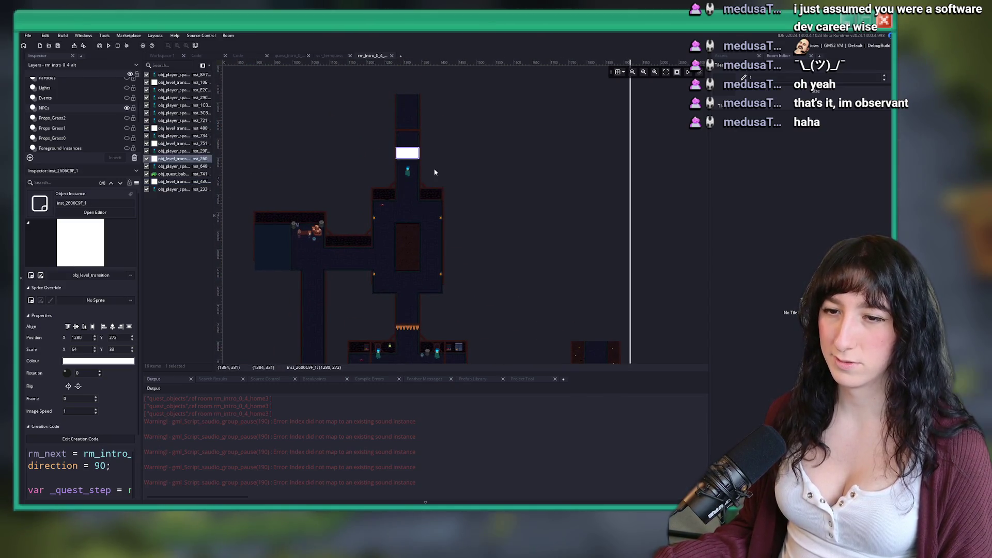
scroll(400, 195, down, 3)
scroll(94, 421, down, 1)
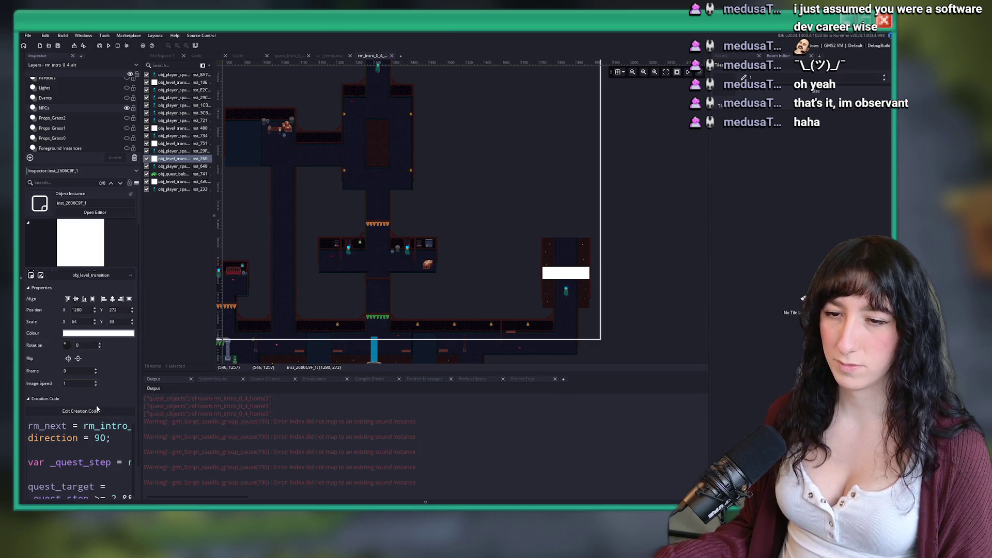
Step: Delete the quest-step condition lines from the transition instance's creation code
click(97, 413)
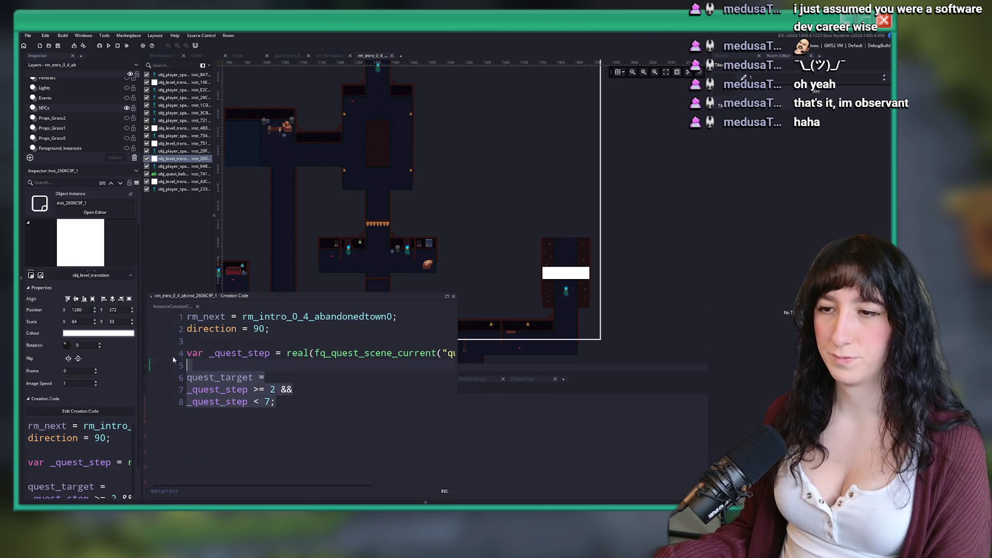
key(shift+Up)
key(shift+Up)
key(Delete)
click(328, 289)
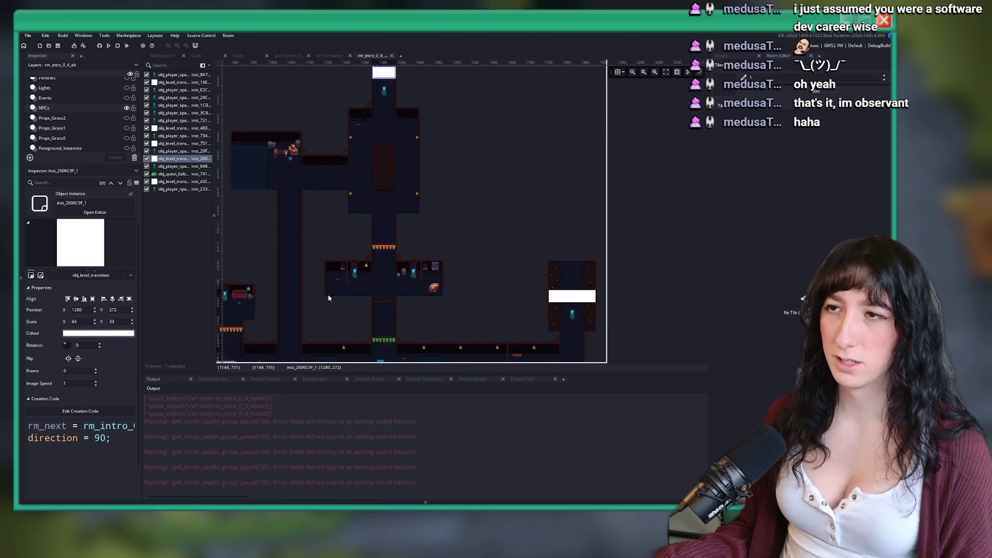
Step: Inspect the transitions at 1760, 880 and in the middle, then return to scr_fernquest
scroll(474, 163, down, 2)
click(549, 265)
scroll(530, 234, down, 4)
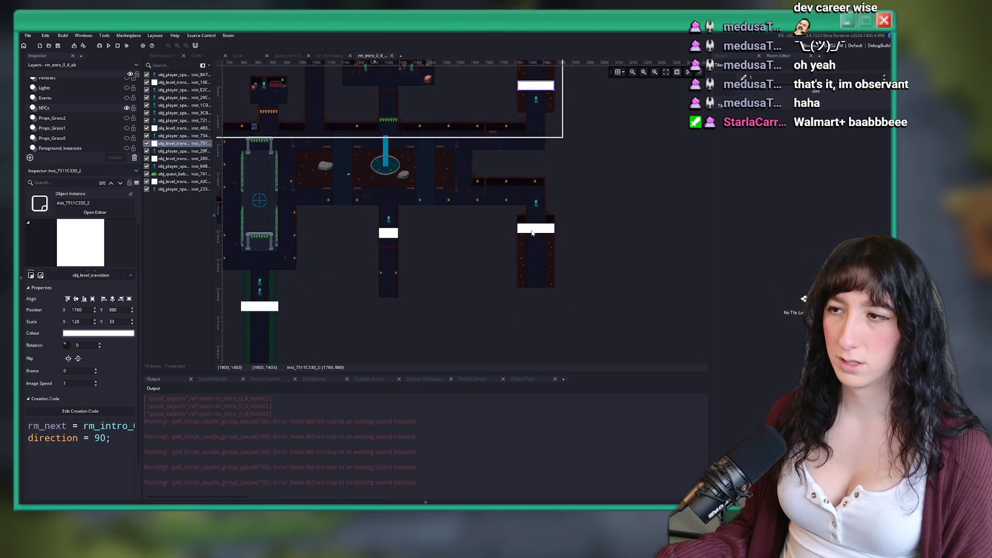
click(388, 233)
drag(335, 212, 474, 251)
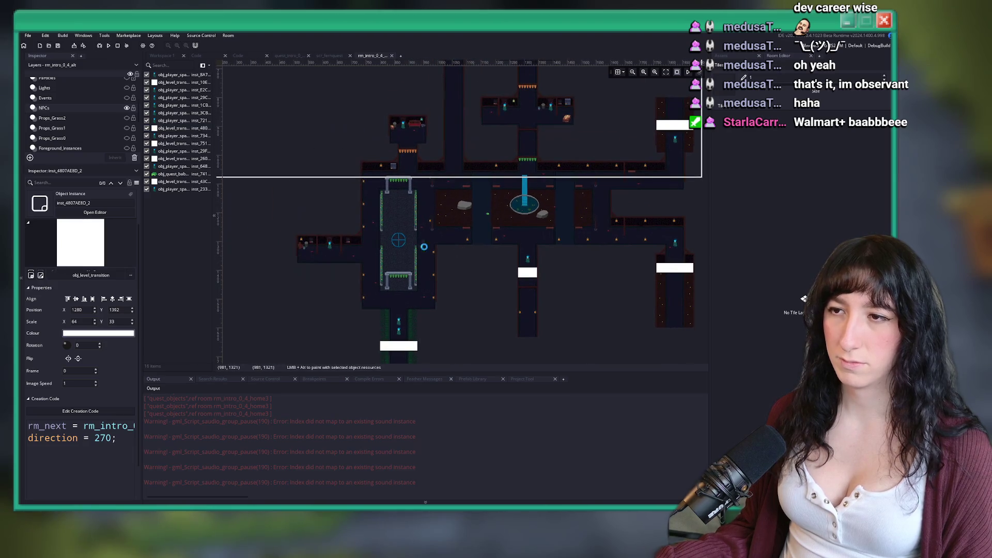
click(329, 56)
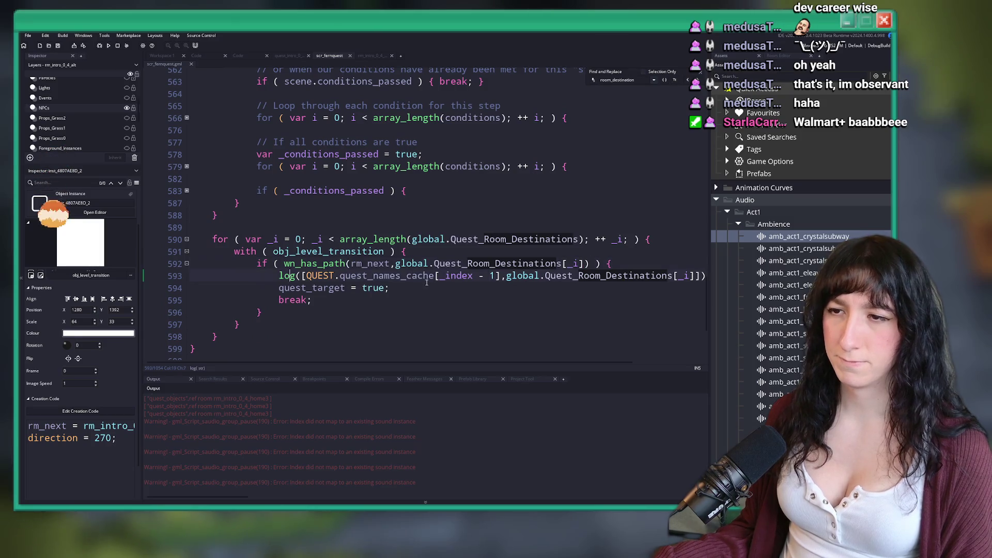
Step: Expand the scr_fernquest editor to fill the window and check the type of _index on line 593
click(406, 289)
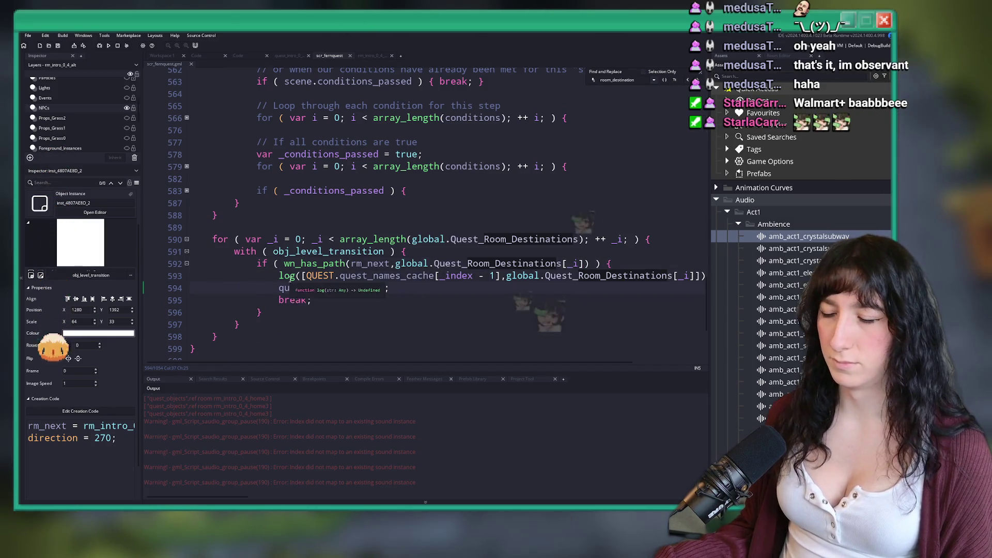
key(F12)
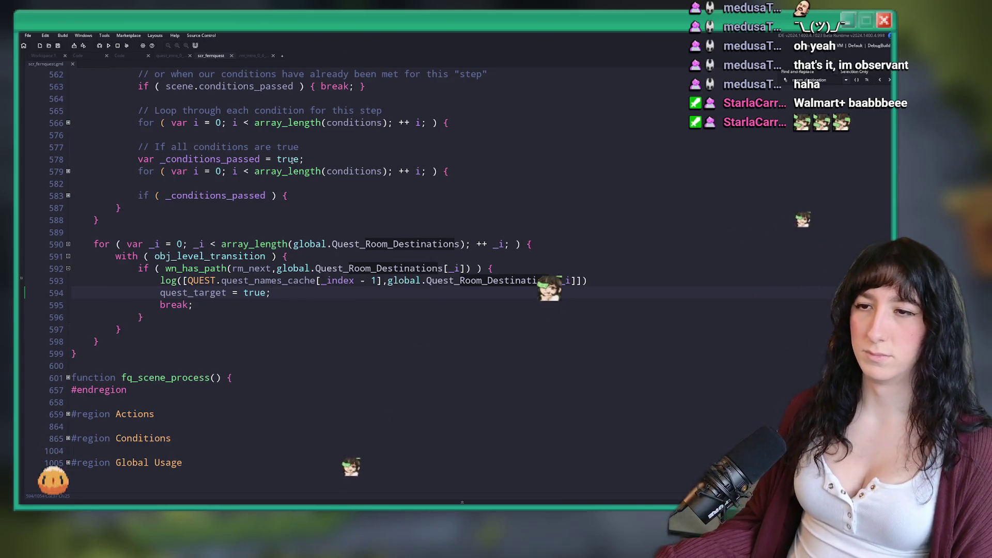
click(339, 280)
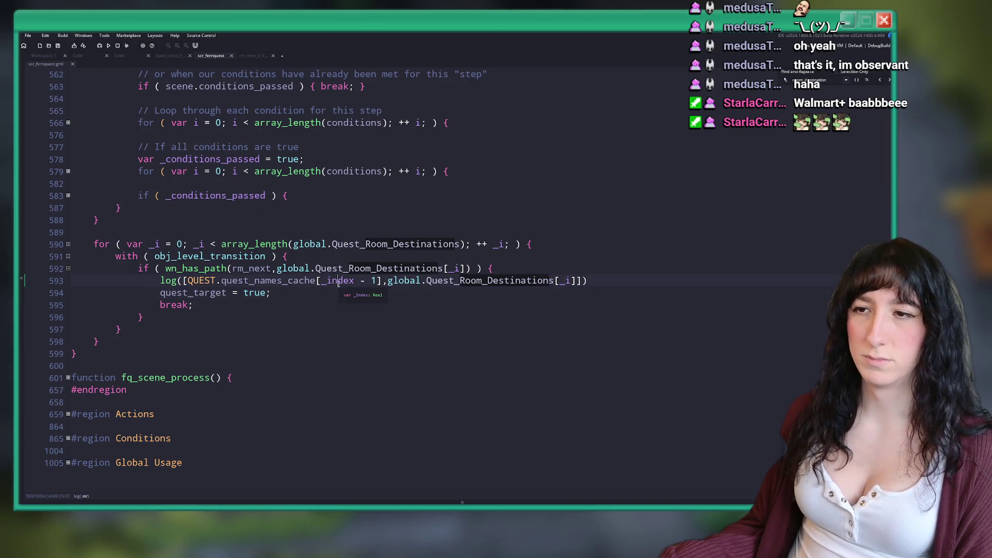
key(Right)
key(Right)
scroll(310, 287, up, 1)
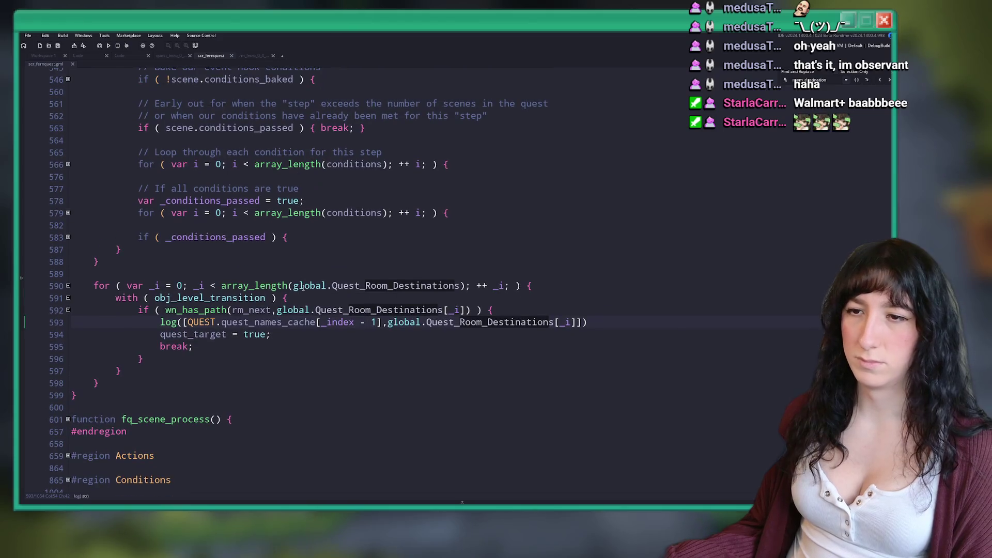
scroll(253, 185, up, 2)
scroll(117, 366, down, 1)
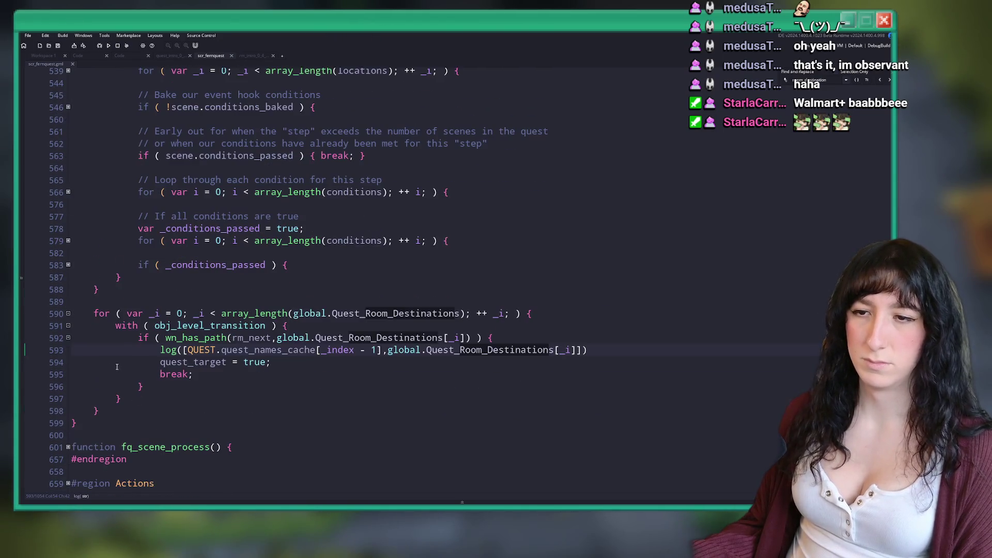
mouse_move(287, 195)
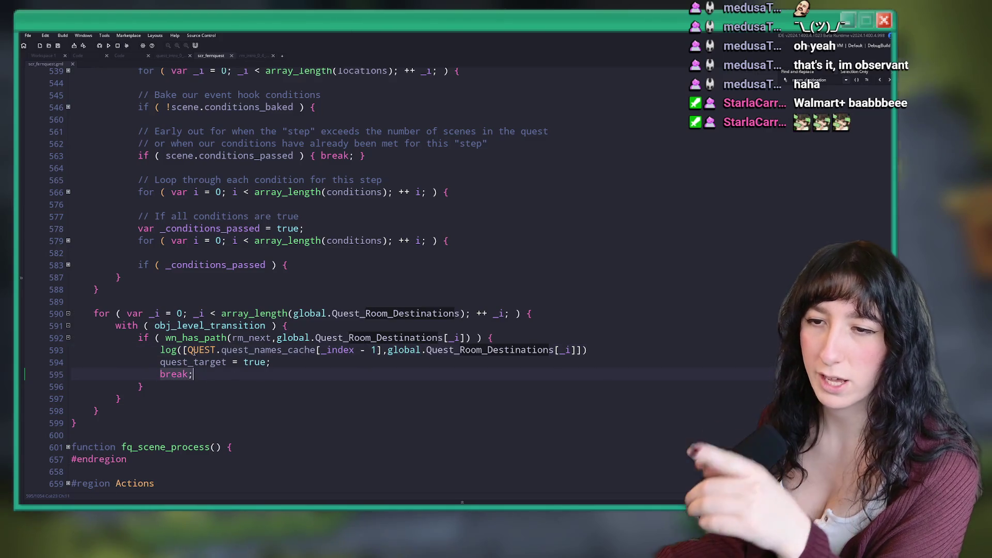
Step: Select lines 591–595 of the with obj_level_transition loop, then position the caret after log( on line 593
click(192, 325)
drag(192, 324, 196, 374)
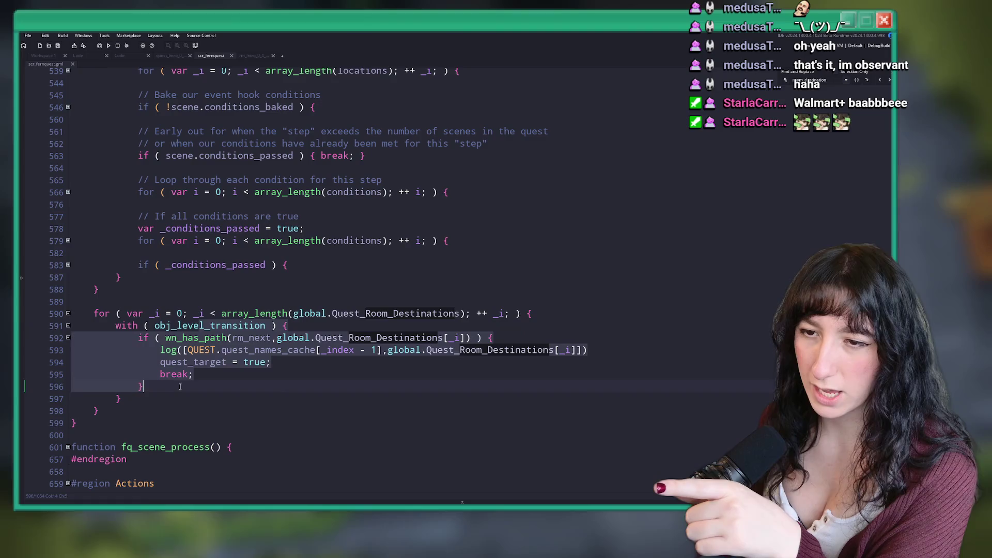
click(306, 362)
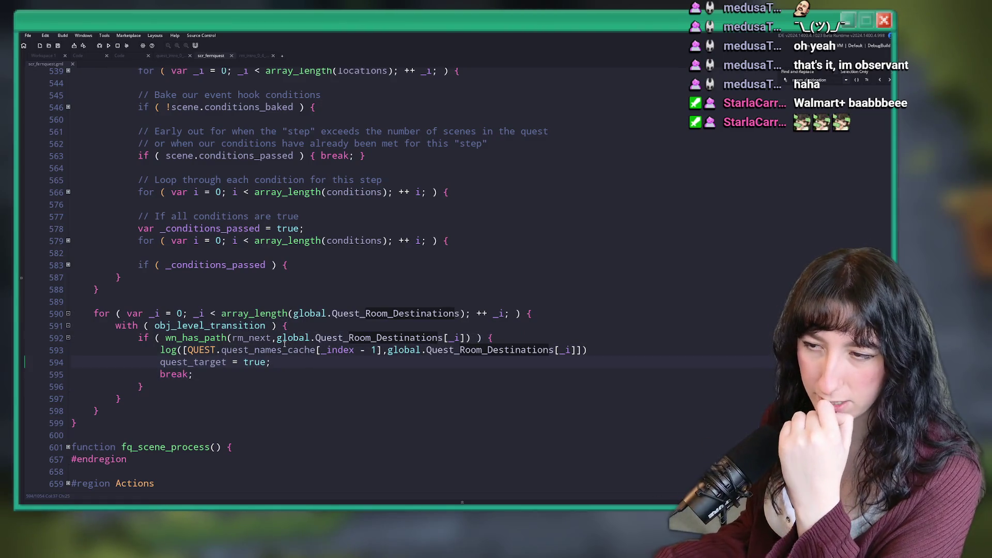
click(299, 351)
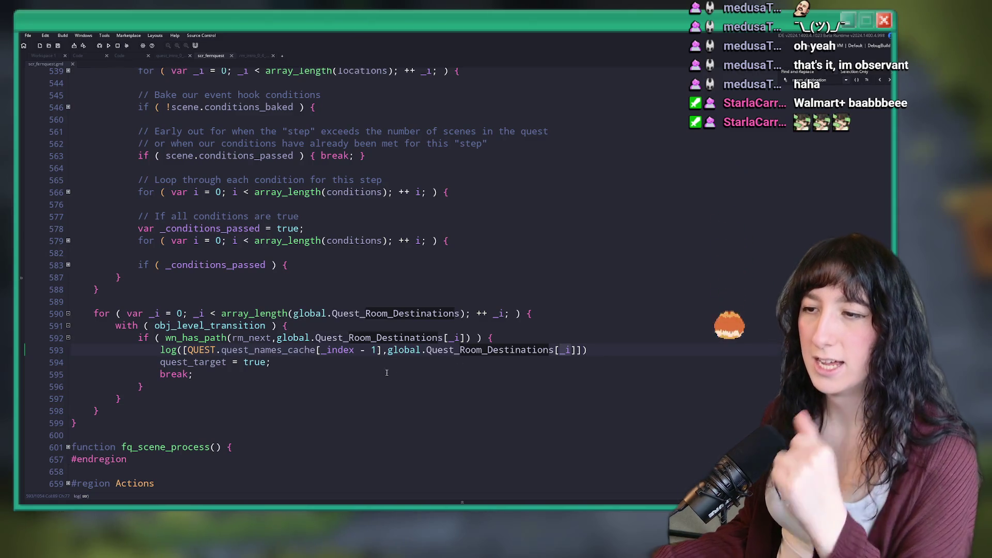
click(183, 350)
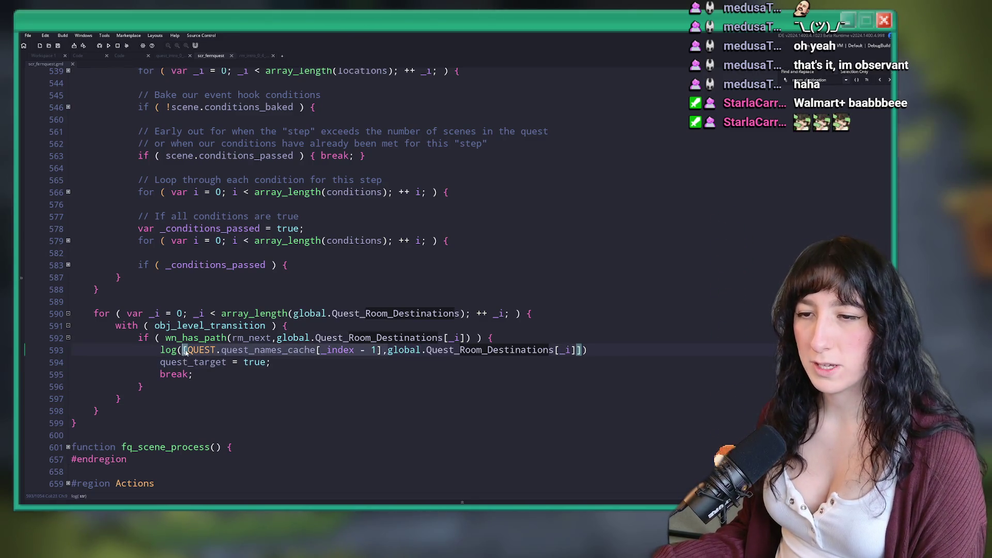
Step: Remove QUEST.quest_names_cache[_index - 1] and the stray bracket from line 593, then save and run
key(Right)
key(ctrl+shift+Right)
key(ctrl+shift+Right)
key(ctrl+shift+Right)
key(Delete)
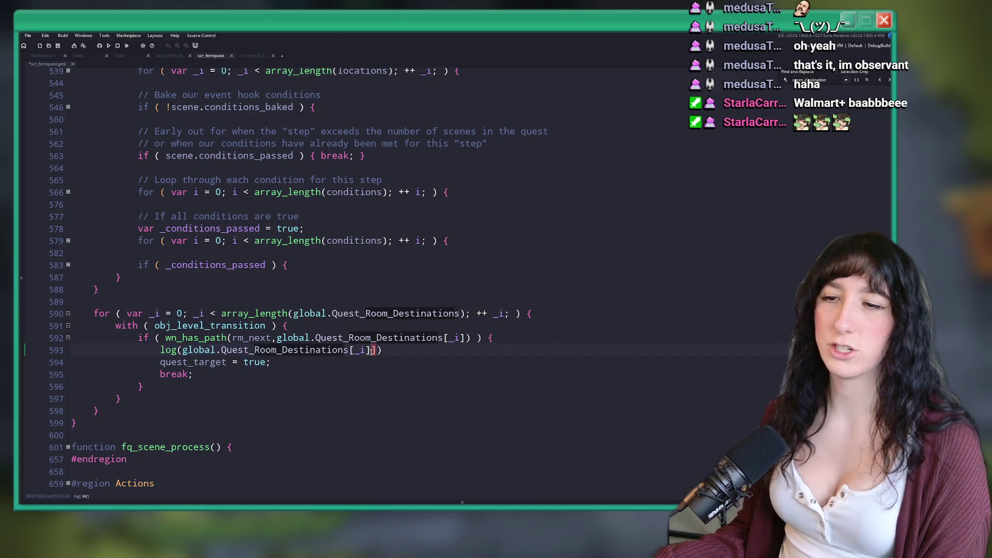
key(Delete)
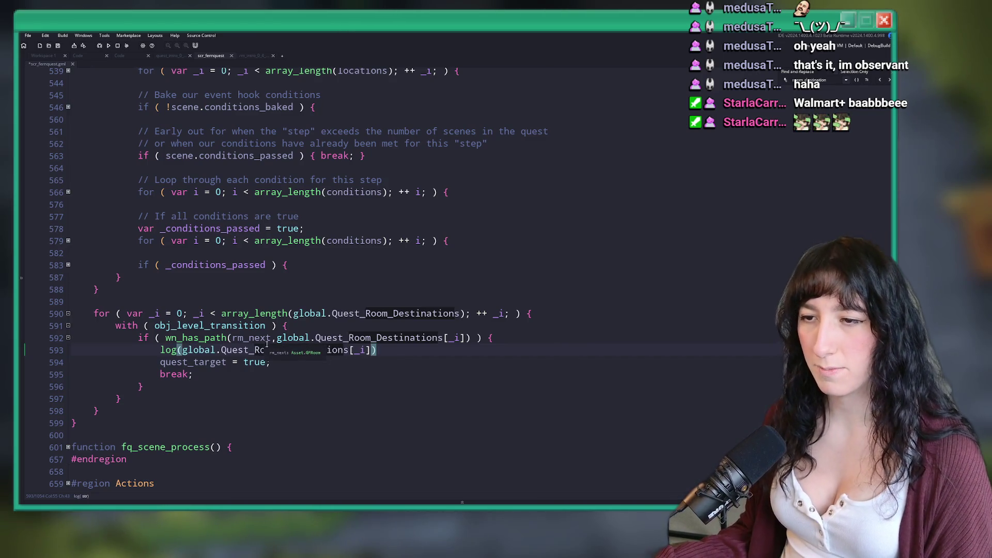
key(F5)
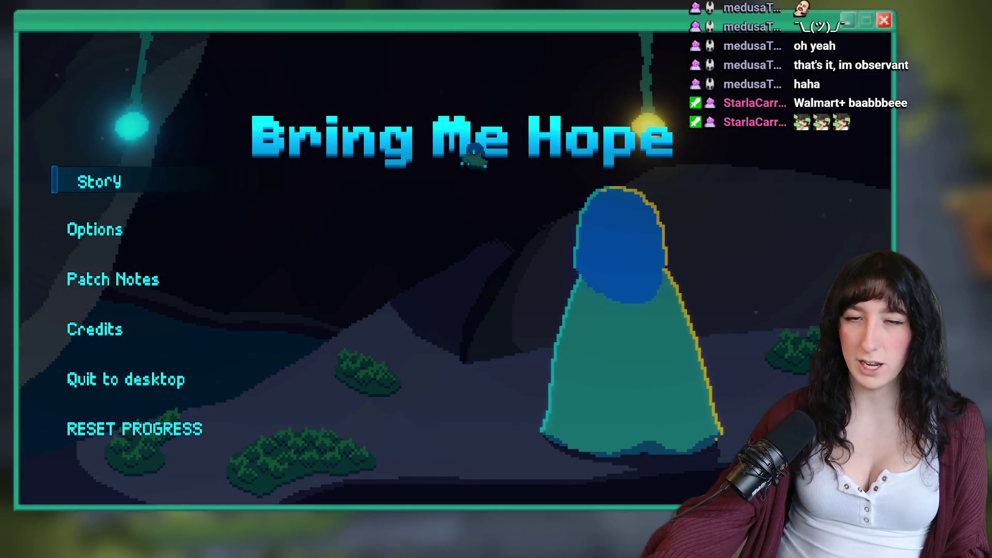
Step: Start Story mode, check the map, and walk from Sea Cave City up into the next room
click(104, 185)
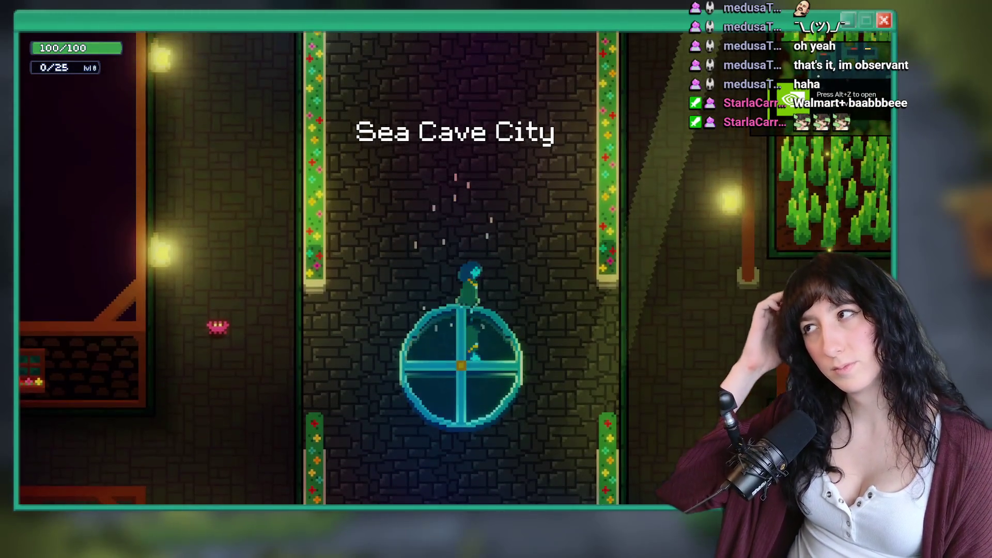
key(m)
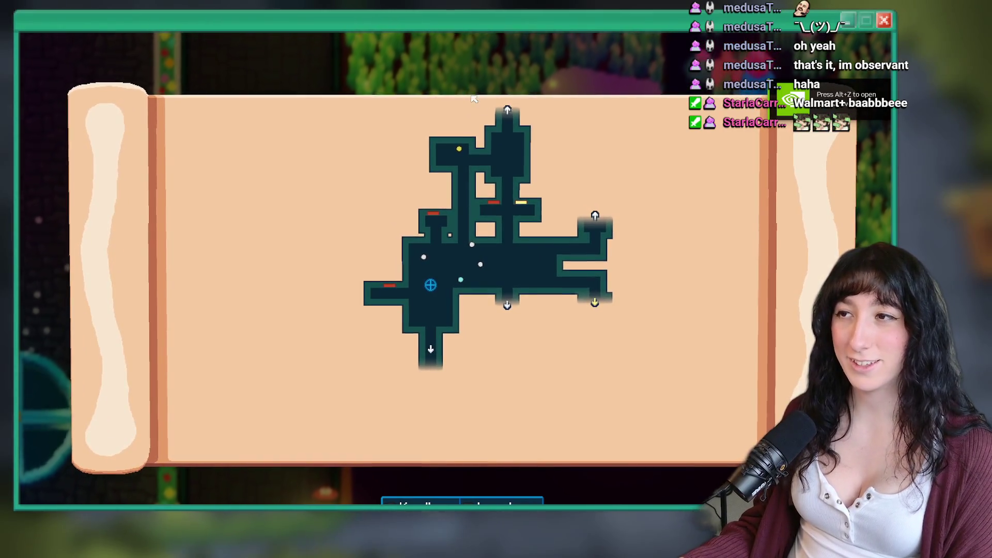
key(m)
key(w)
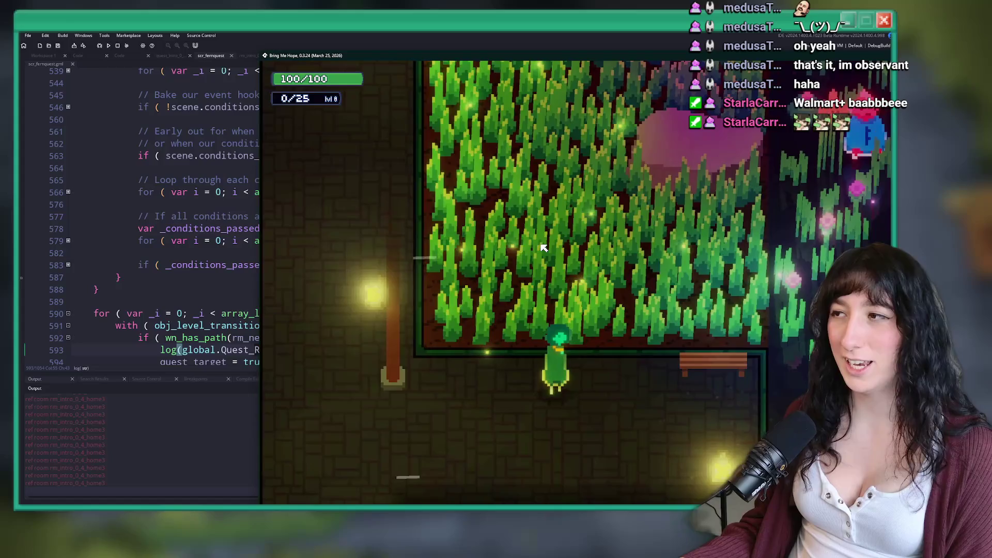
key(w)
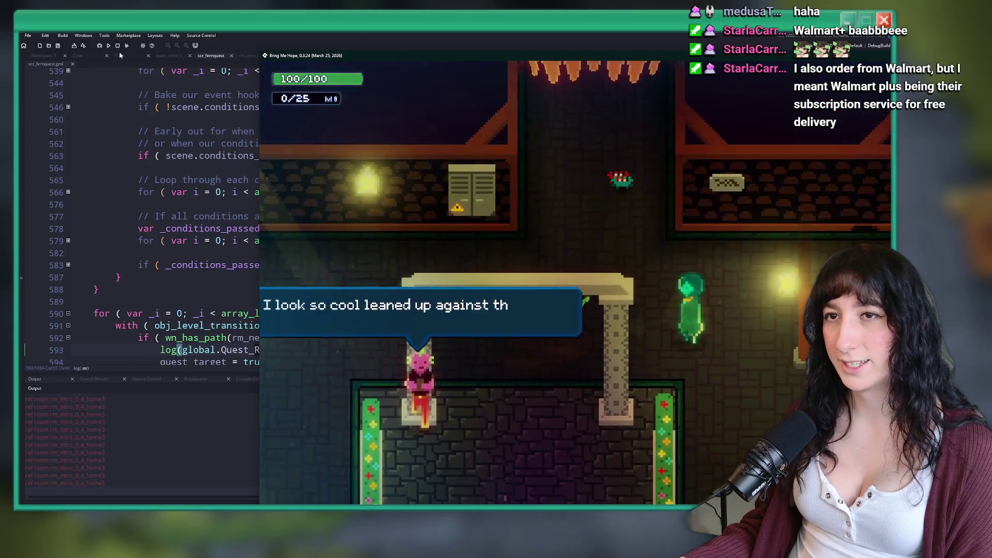
Step: Close the game and put the caret on line 579 of scr_fernquest
key(Escape)
click(276, 240)
scroll(281, 268, down, 2)
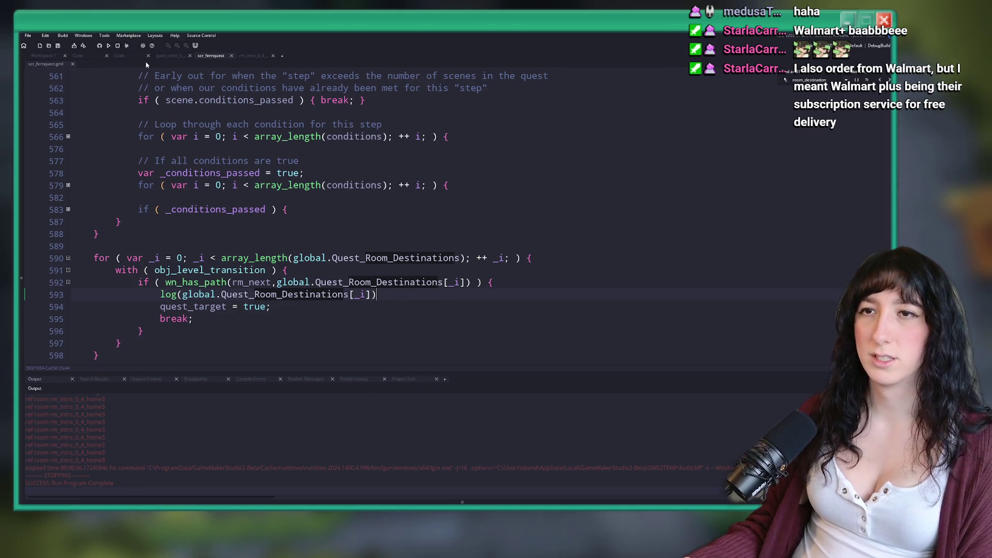
Step: Open the rm_intro_0_4 room via a 'tro_0_4' asset search and select its NPCs layer
key(ctrl+t)
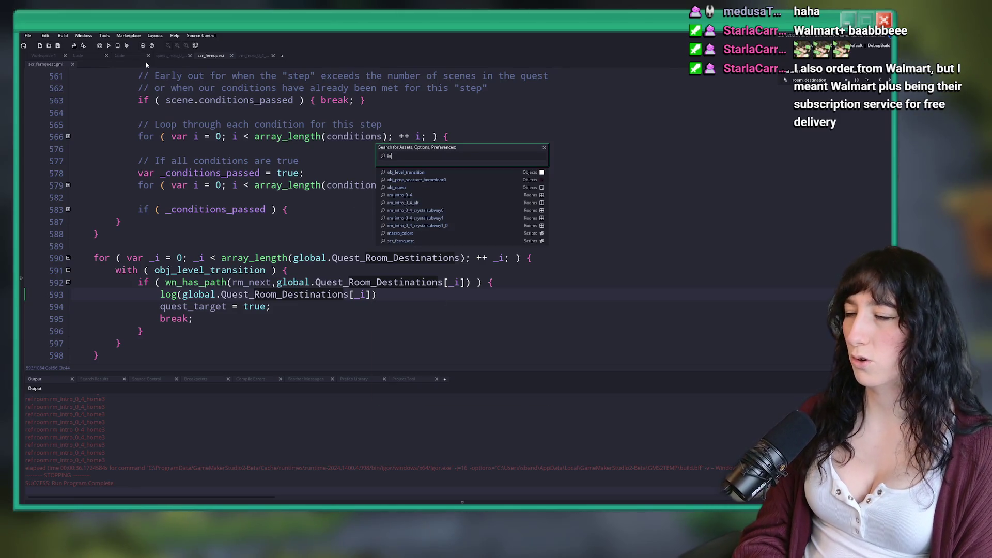
text(tro_0_4)
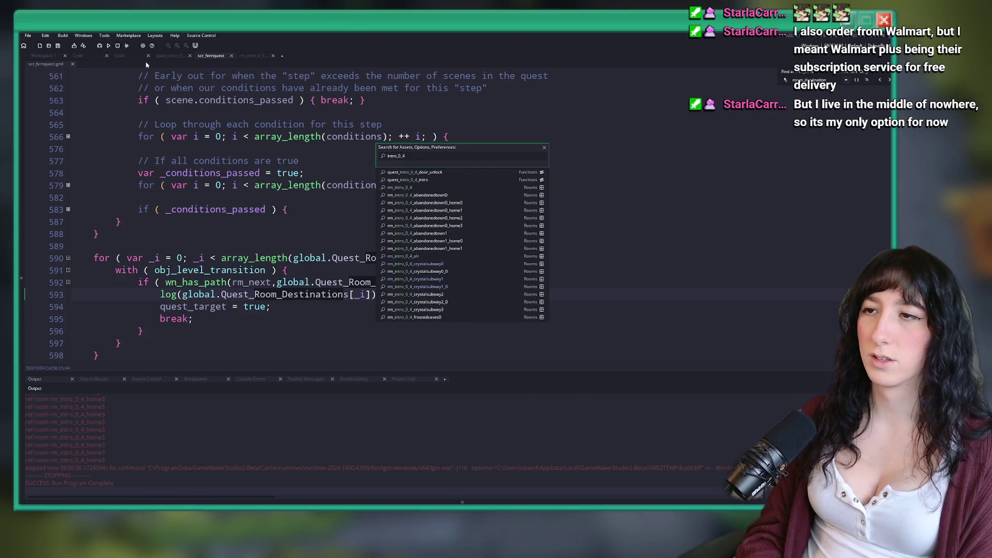
key(Return)
scroll(37, 101, down, 2)
click(44, 137)
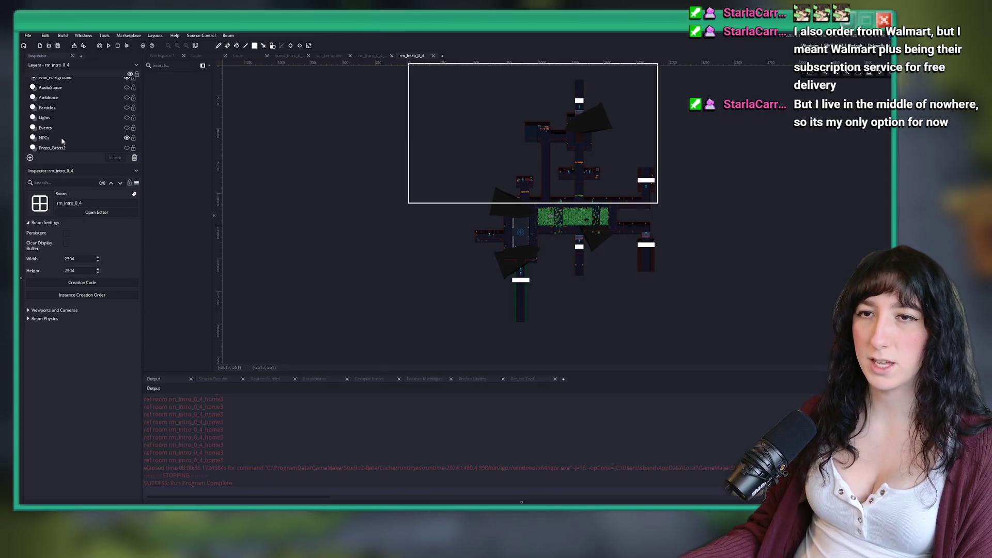
Step: Inspect the room's level transition instances, including the upward one, then close rm_intro_0_4
click(646, 247)
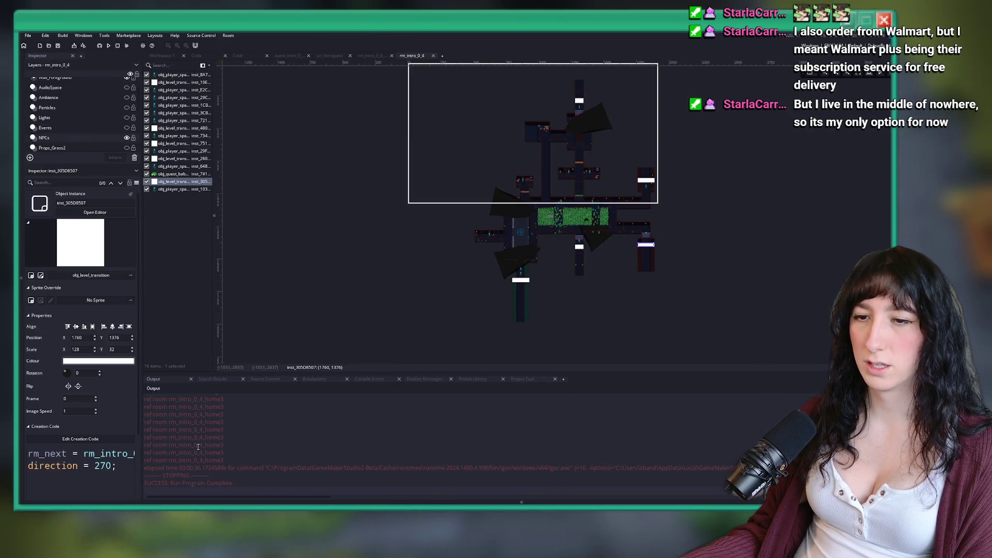
scroll(572, 239, up, 3)
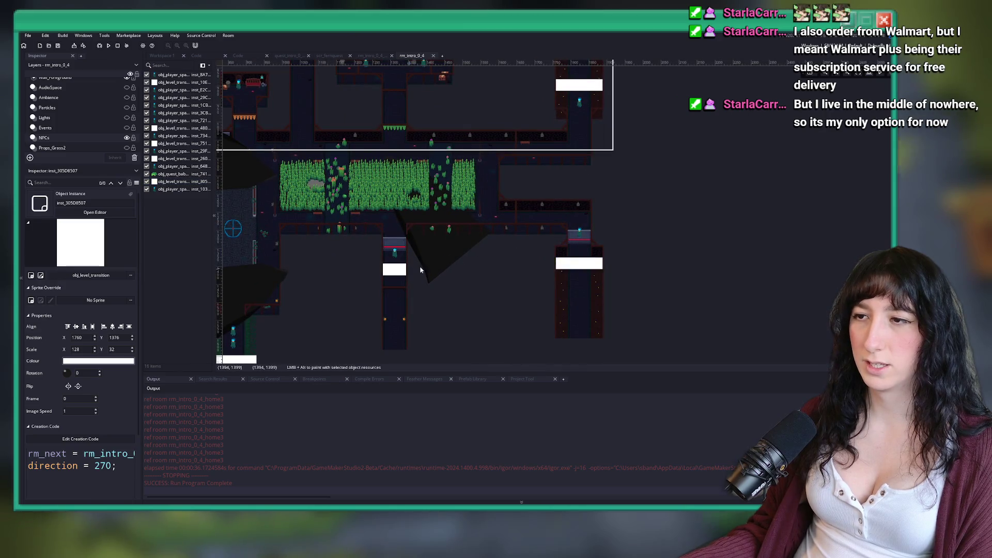
scroll(413, 279, up, 5)
scroll(405, 299, down, 2)
click(419, 138)
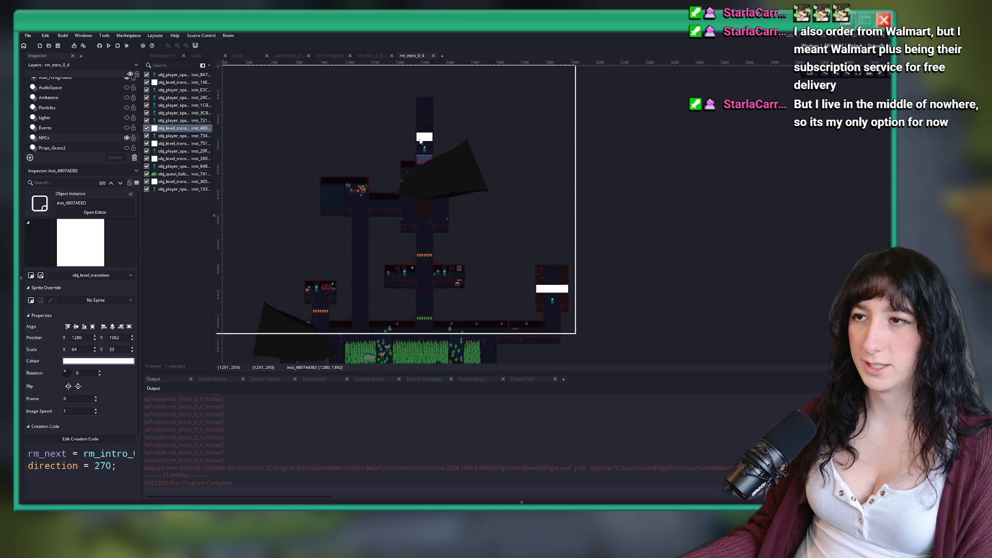
click(419, 139)
scroll(561, 289, down, 5)
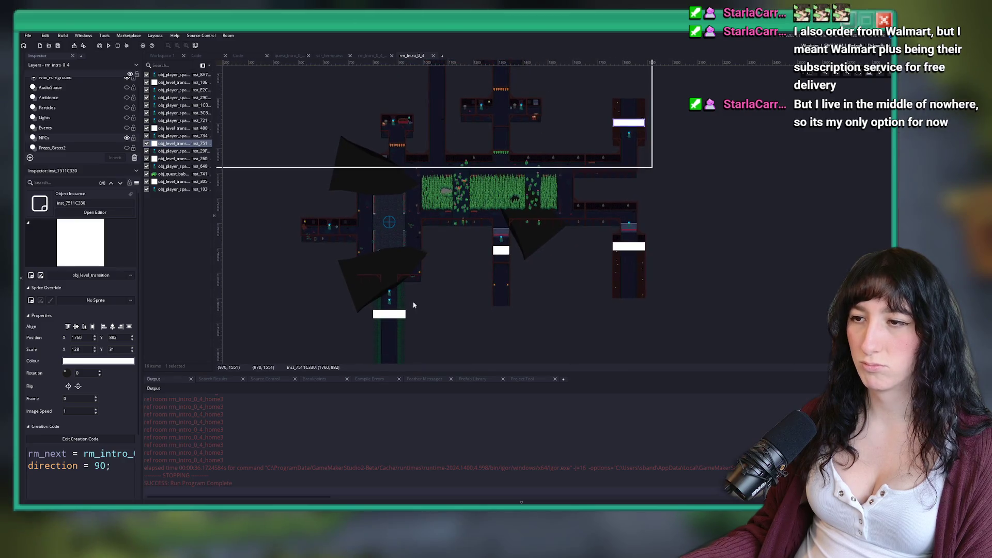
middle_click(429, 58)
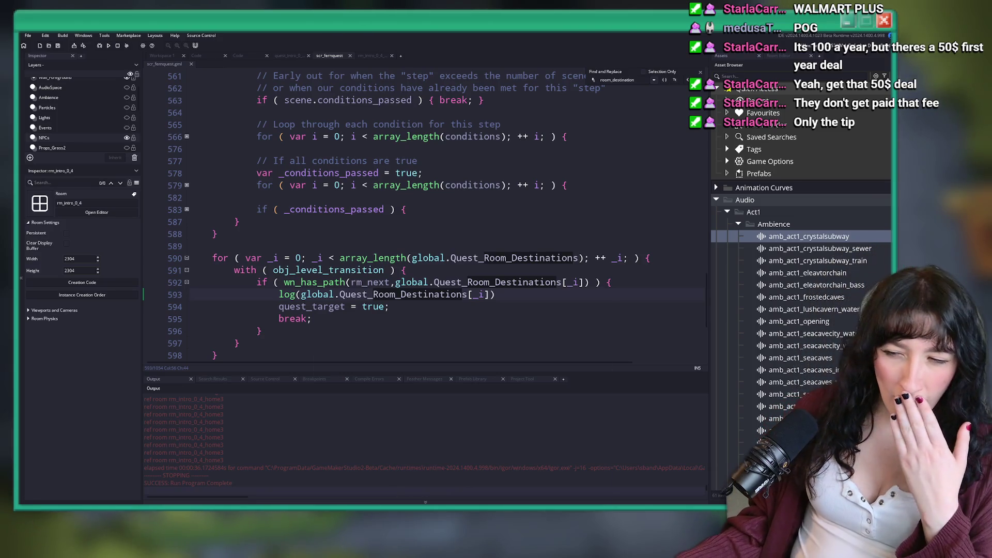
Step: Launch Steam from the system search, then switch back to the GameMaker scr_fernquest code
key(super)
text(steam)
key(Return)
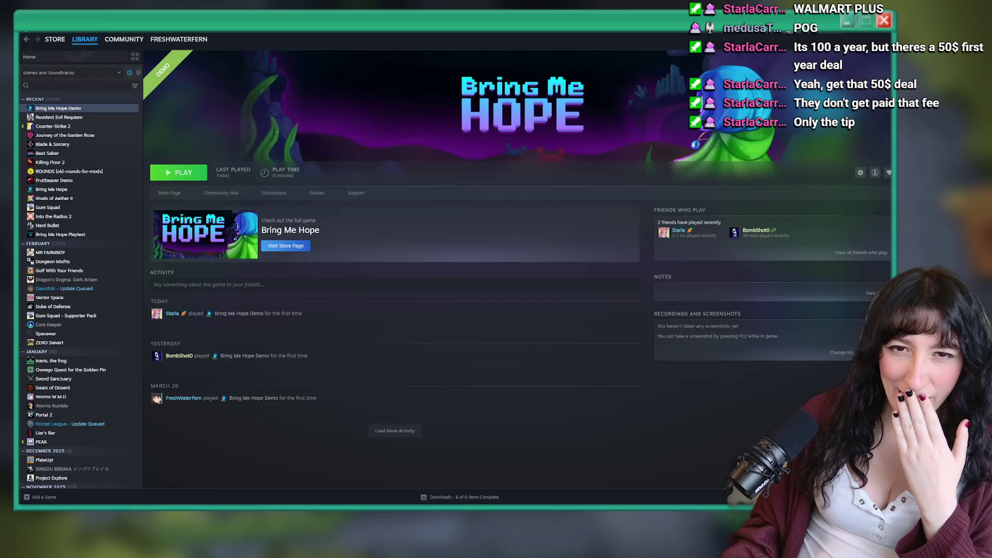
key(alt+Tab)
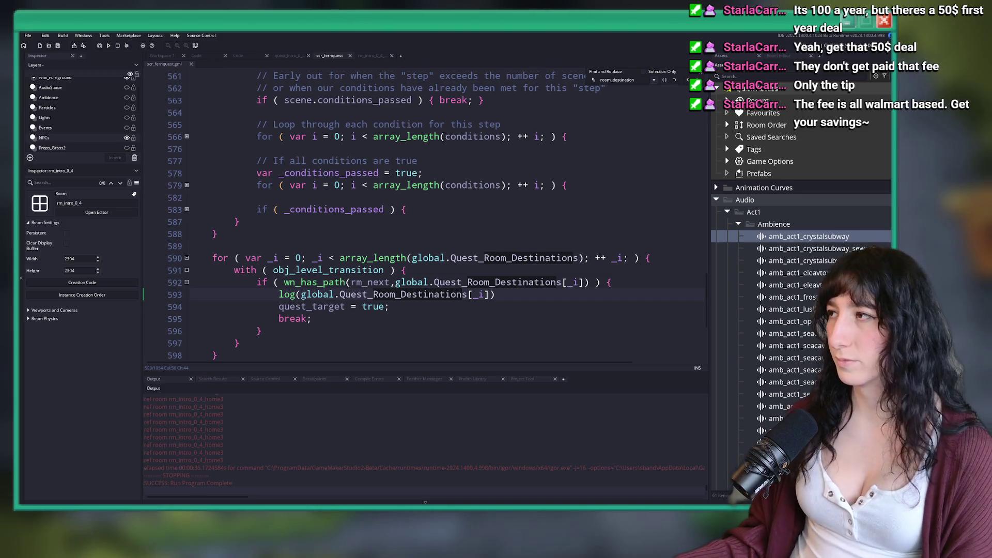
Step: Scroll through and select the run log, then open scr_worldnavigation from the asset search
click(454, 228)
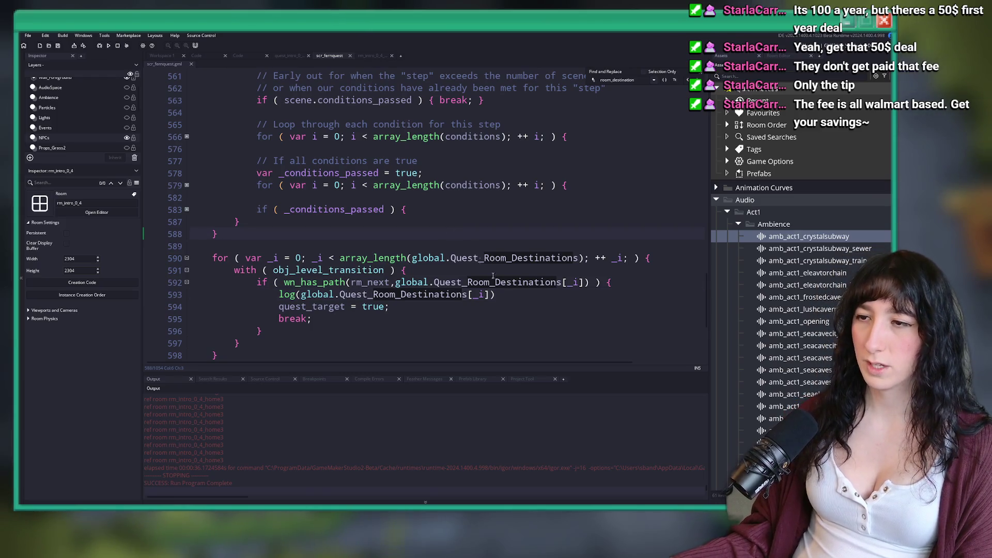
scroll(328, 455, up, 2)
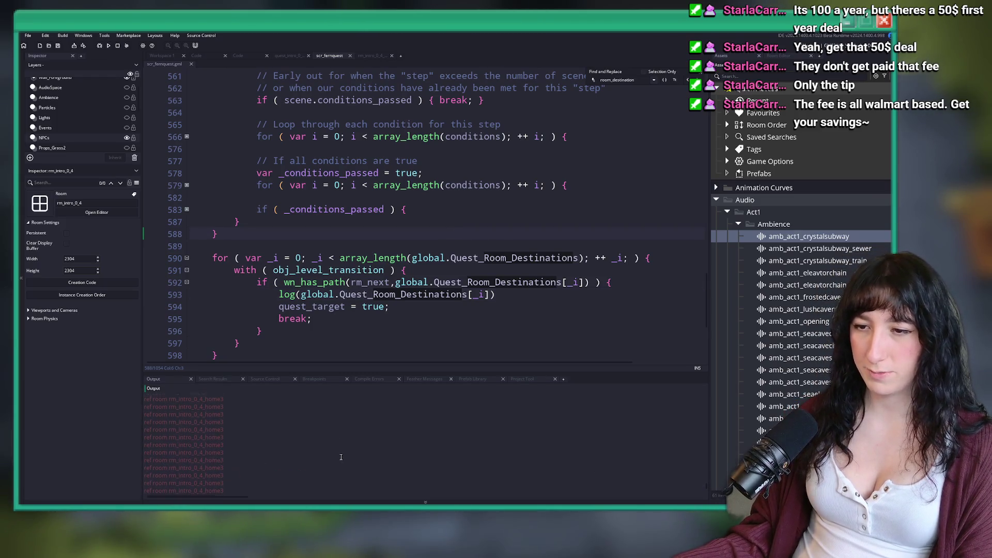
scroll(336, 451, down, 1)
scroll(326, 433, down, 1)
scroll(247, 437, down, 1)
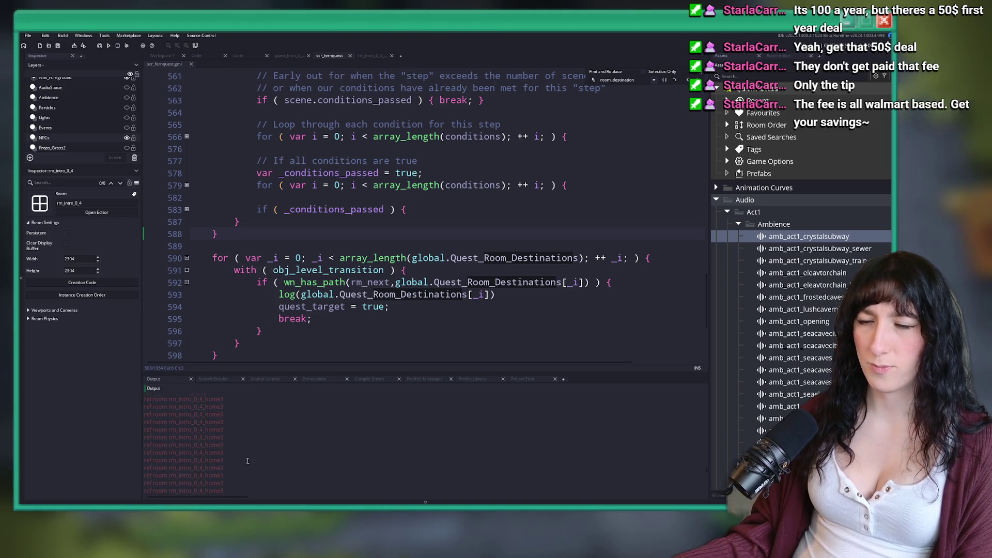
drag(250, 439, 218, 335)
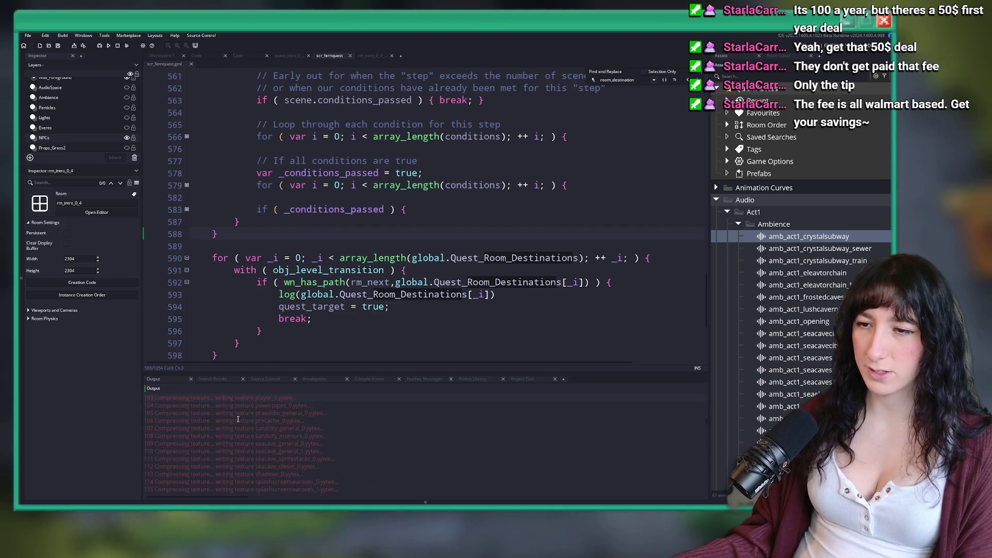
key(ctrl+t)
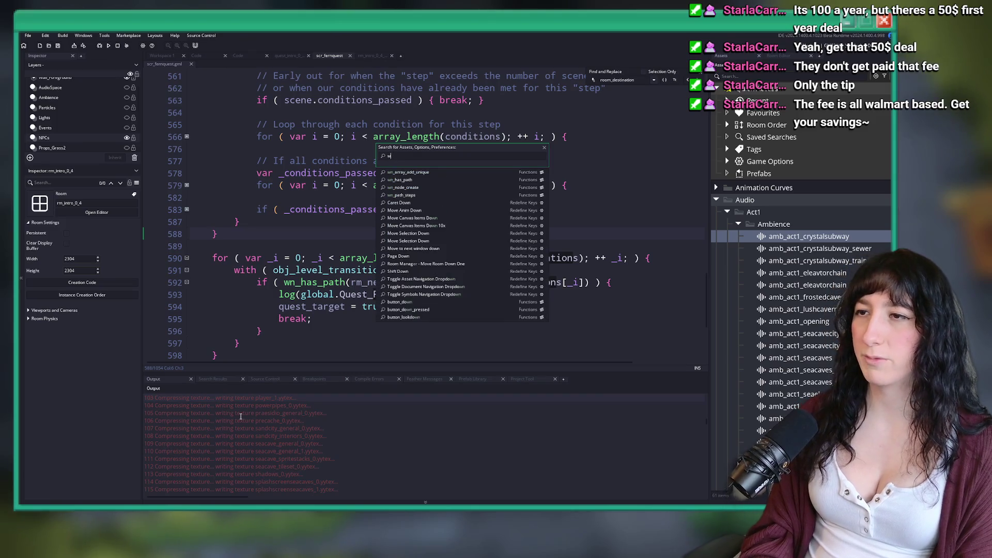
key(Return)
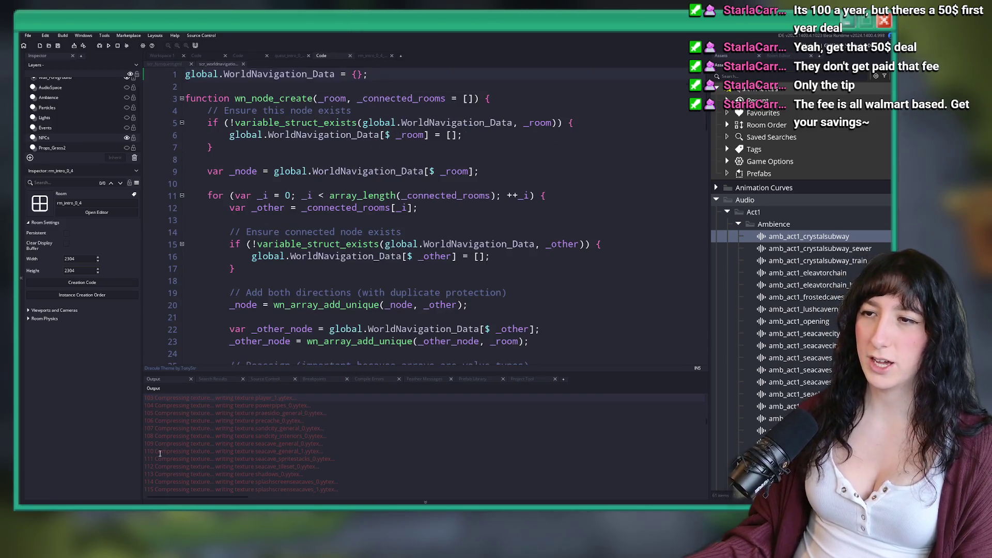
Step: Maximize the world navigation code editor so it fills the window
key(ctrl+a)
scroll(424, 206, up, 5)
click(424, 120)
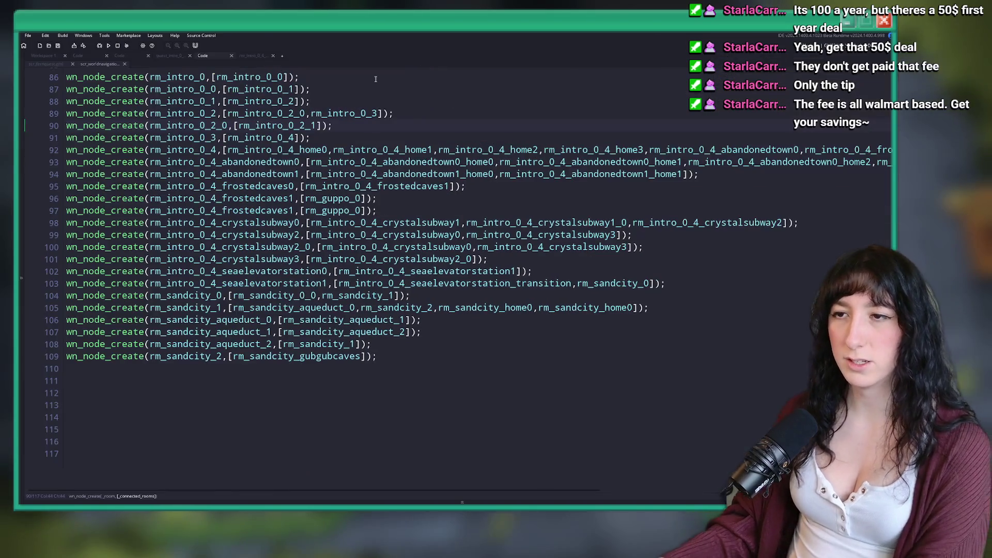
key(ctrl+alt+Return)
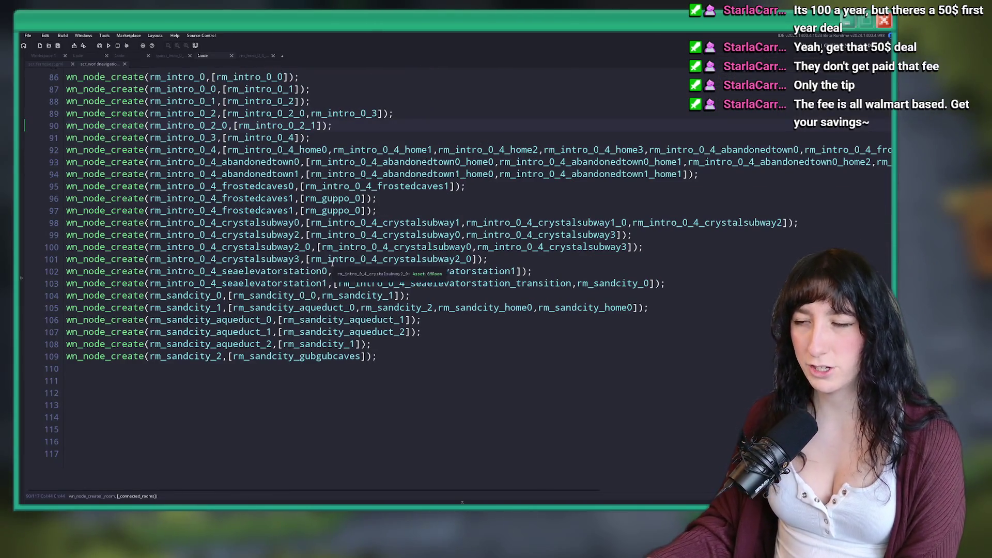
Step: Inspect the seaelevatorstation1 and rm_sandcity_1 connection lines, then select lines 92–94
scroll(362, 284, up, 1)
click(383, 288)
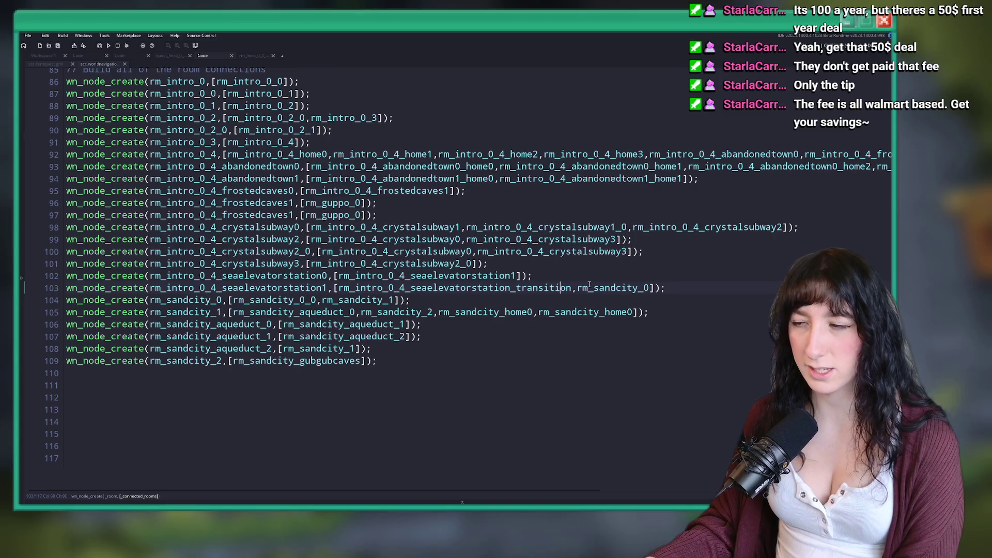
click(372, 299)
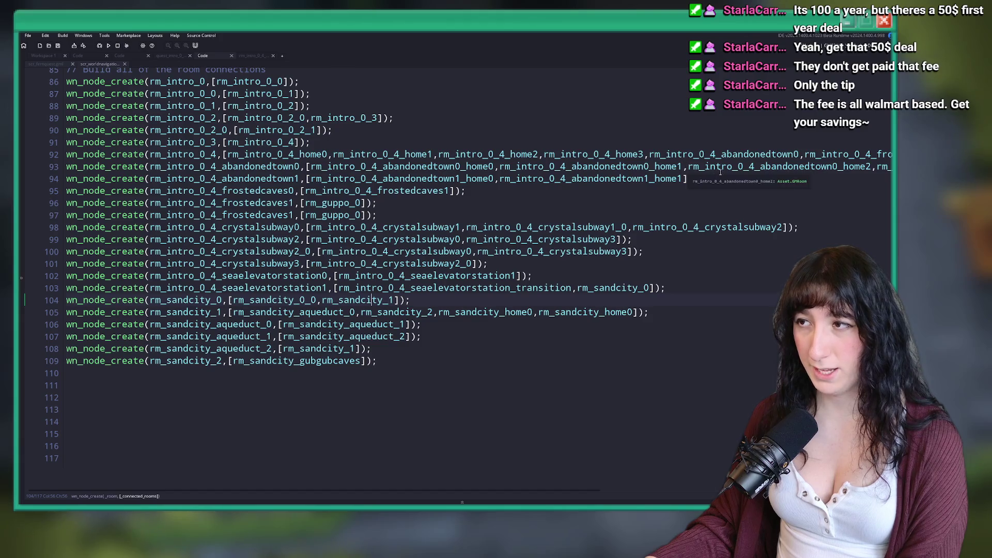
drag(760, 167, 890, 166)
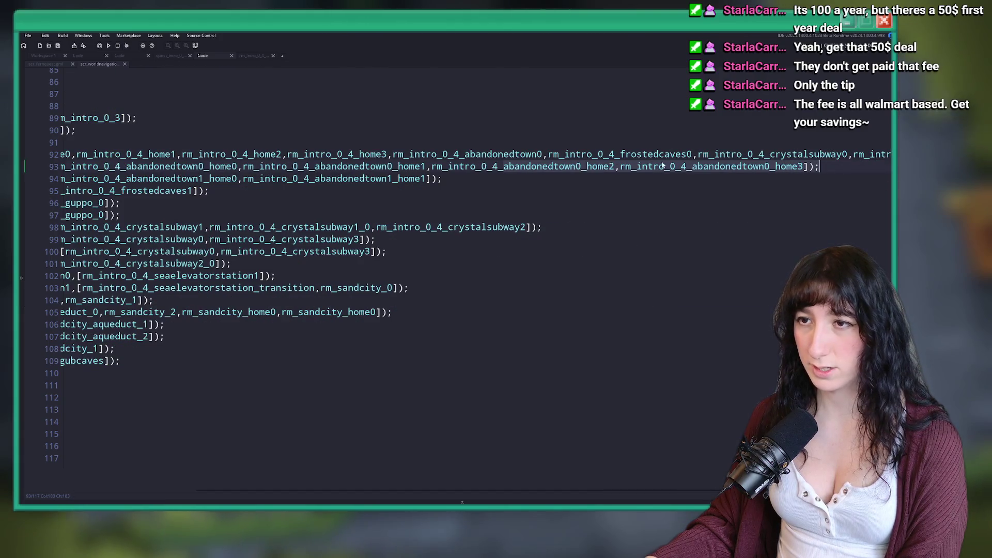
mouse_move(471, 178)
mouse_down()
mouse_move(64, 178)
mouse_move(66, 154)
mouse_move(64, 166)
mouse_up()
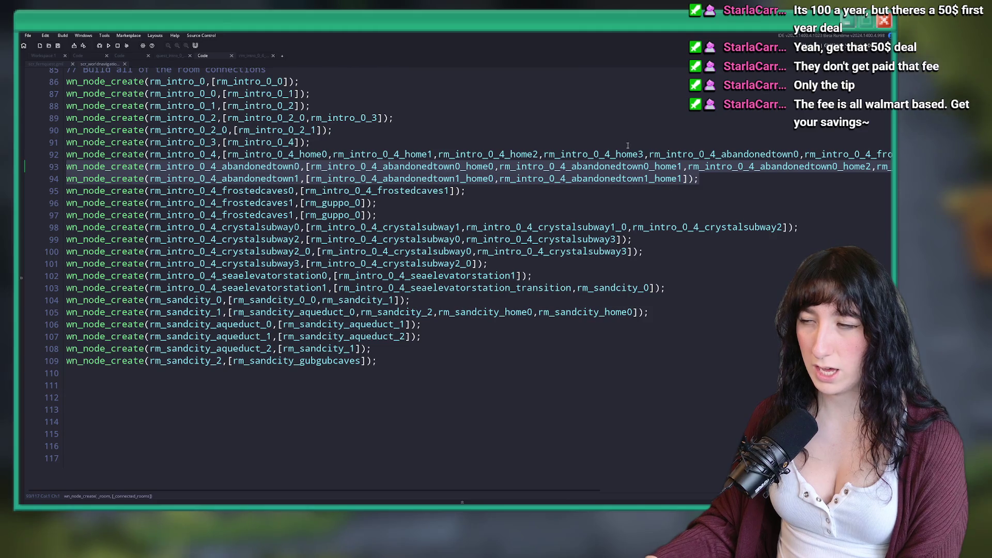
Step: Check line 92's full connection list, then start adding ',rm_intro_0_4_alt' on line 91
click(884, 154)
scroll(885, 154, right, 5)
click(872, 154)
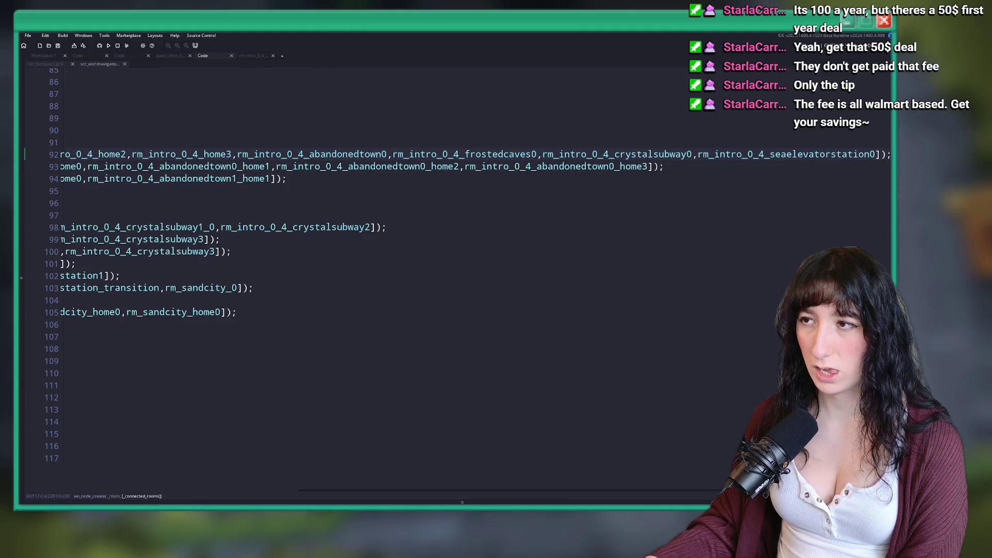
scroll(195, 154, left, 10)
click(195, 154)
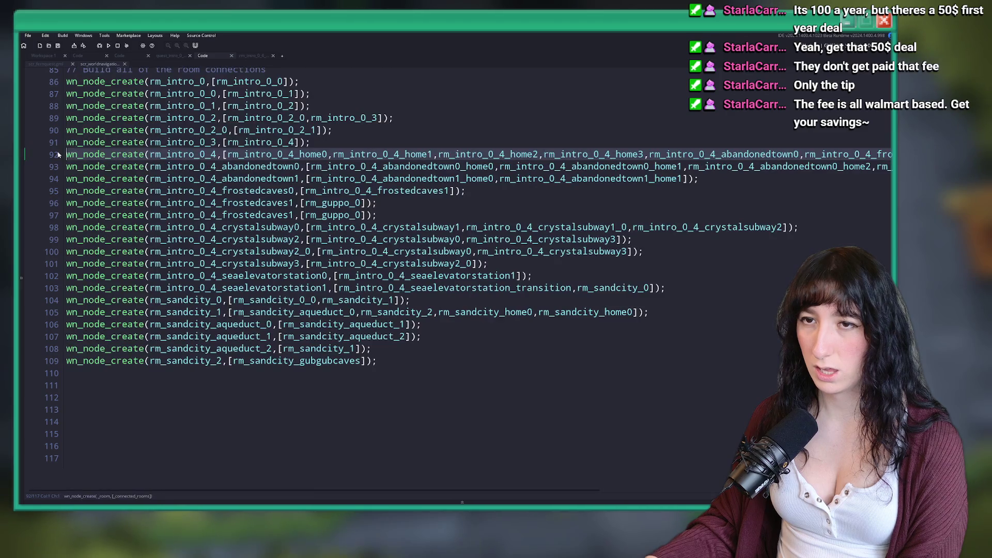
click(229, 154)
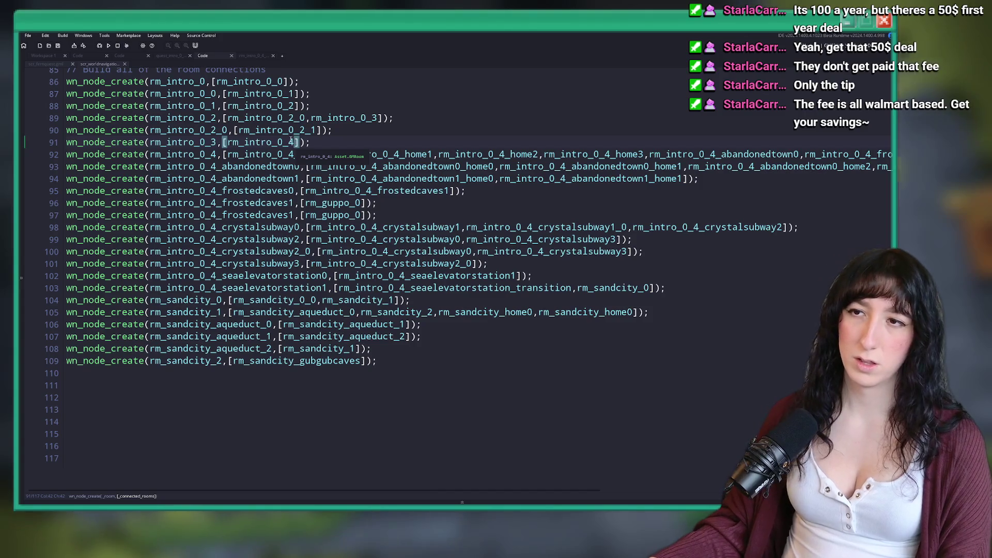
text(,rm_intro_0_4_alt)
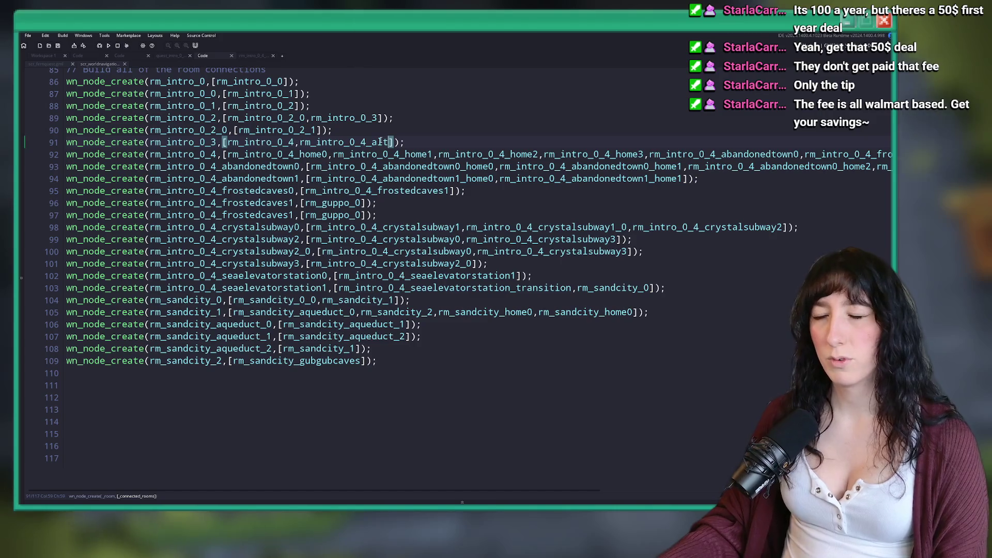
Step: Duplicate the rm_intro_0_4 node line and rename the copy to rm_intro_0_4_alt
click(282, 154)
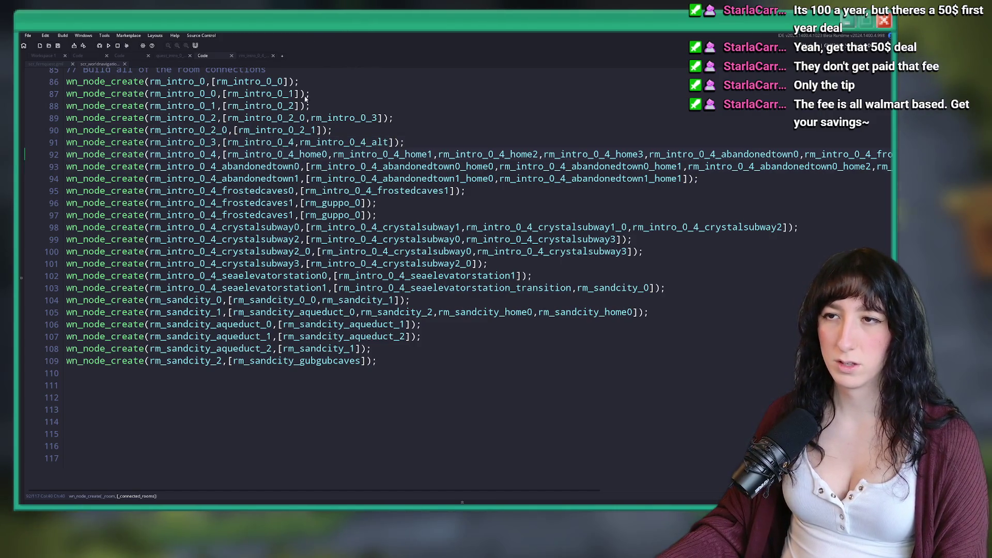
key(ctrl+d)
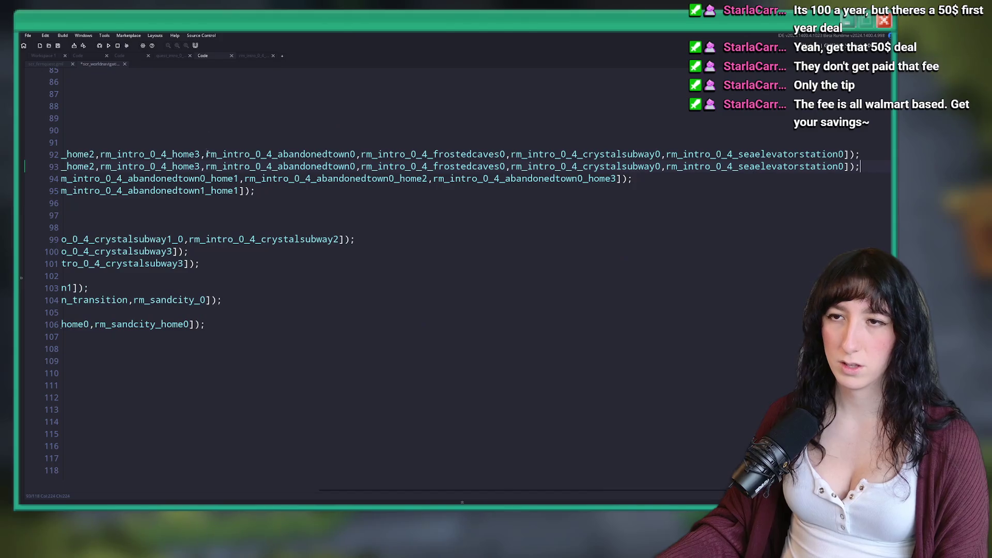
click(177, 167)
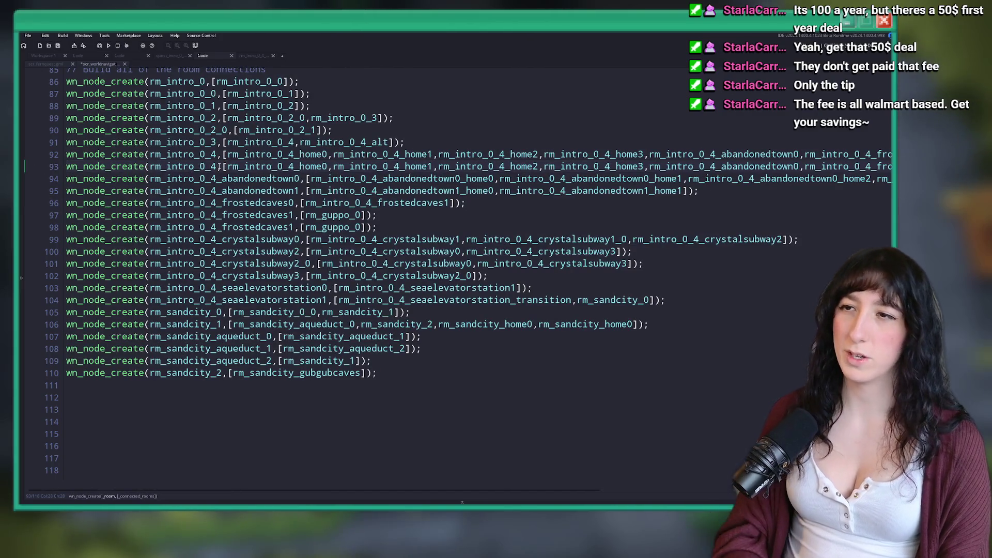
text(_alt)
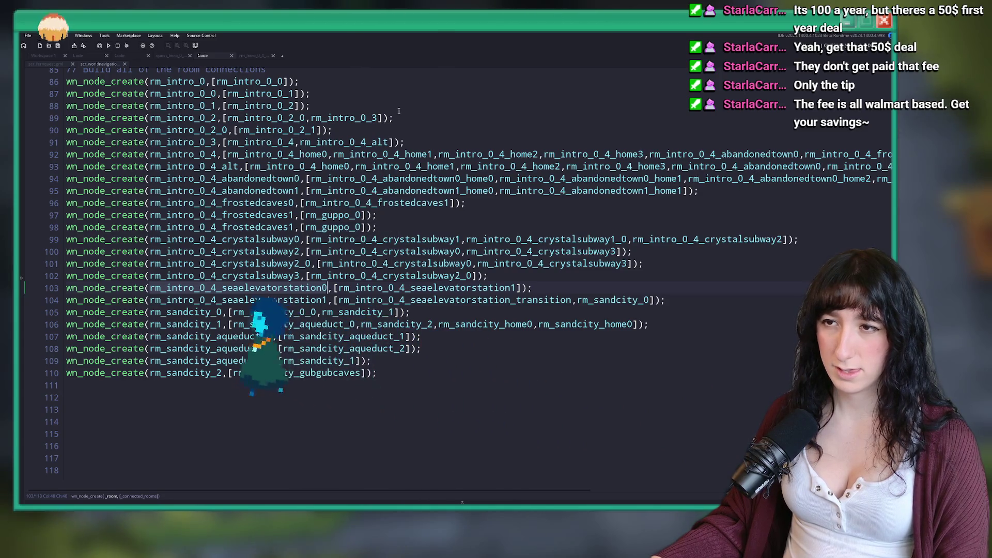
Step: Return to scr_fernquest.gml at the log call and quest_target lines 593–594
click(46, 64)
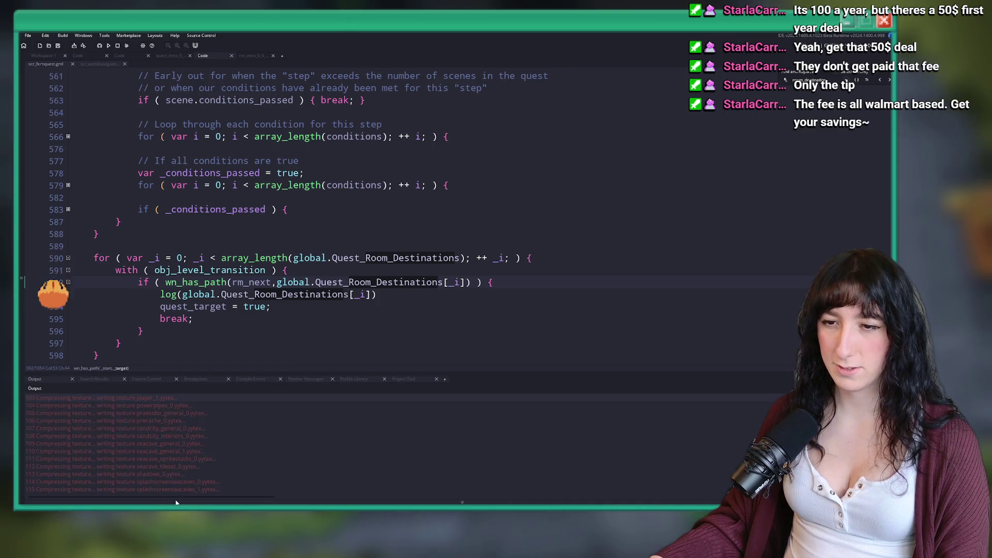
click(373, 294)
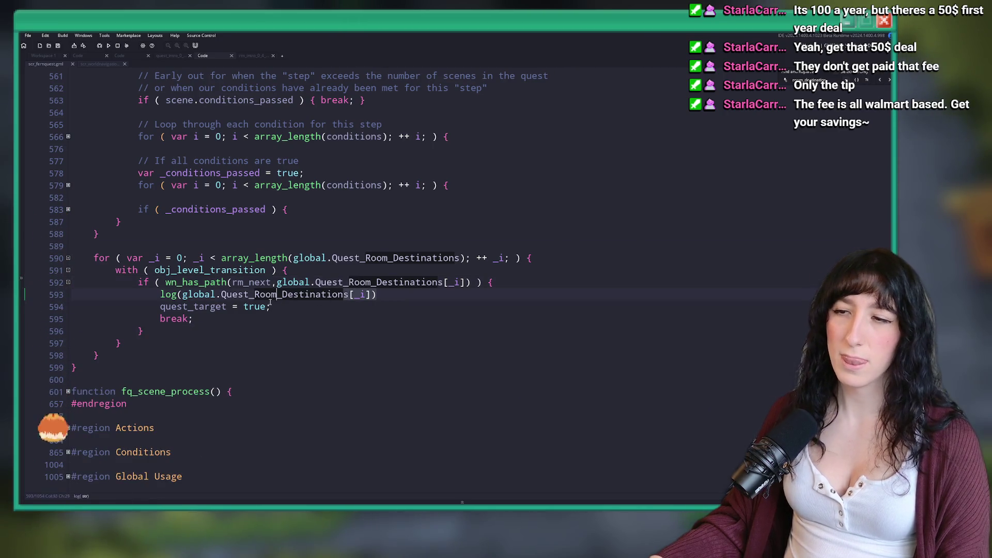
click(159, 299)
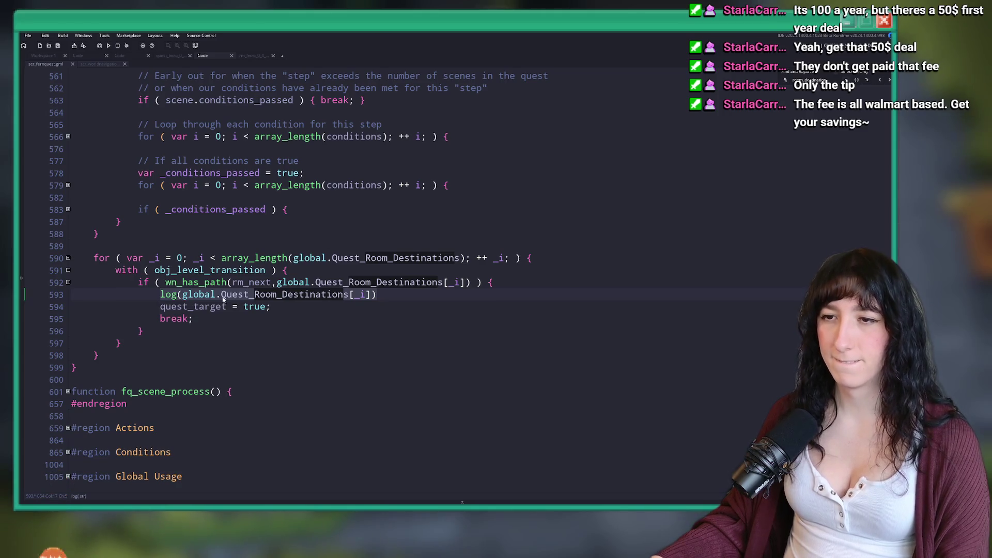
click(204, 307)
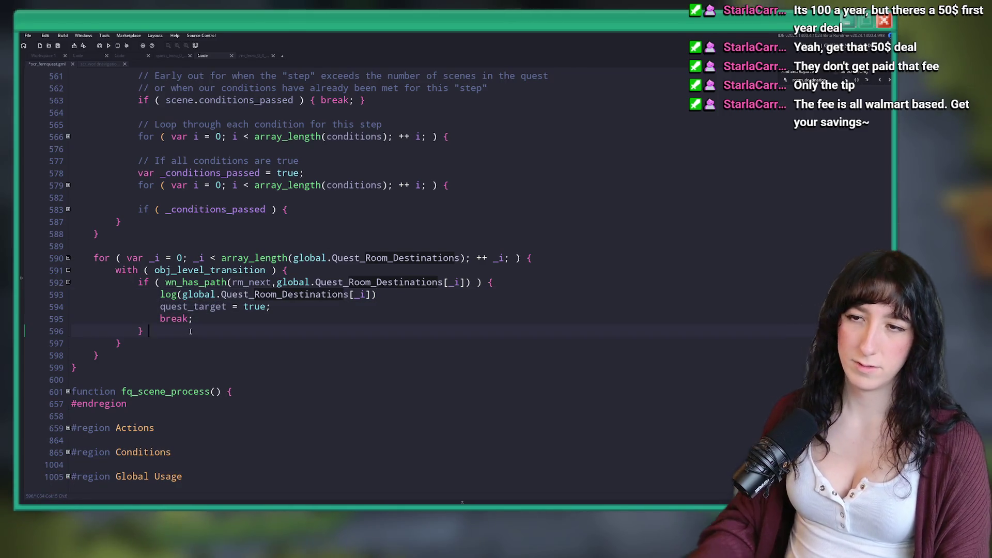
Step: Remove a stray else and add a new with obj_level_transition block before the destination loop
text(else)
key(BackSpace)
key(BackSpace)
key(BackSpace)
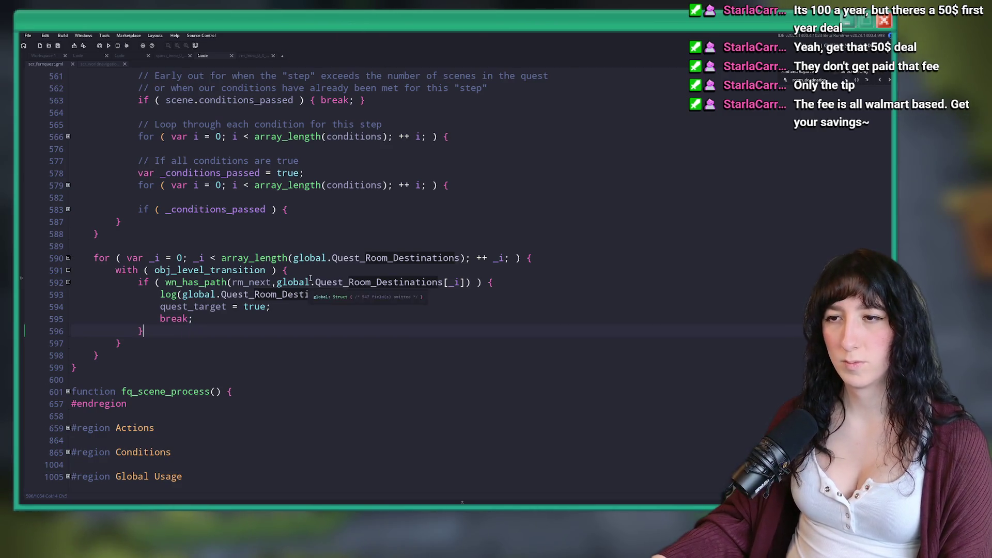
click(115, 271)
key(shift+End)
key(ctrl+c)
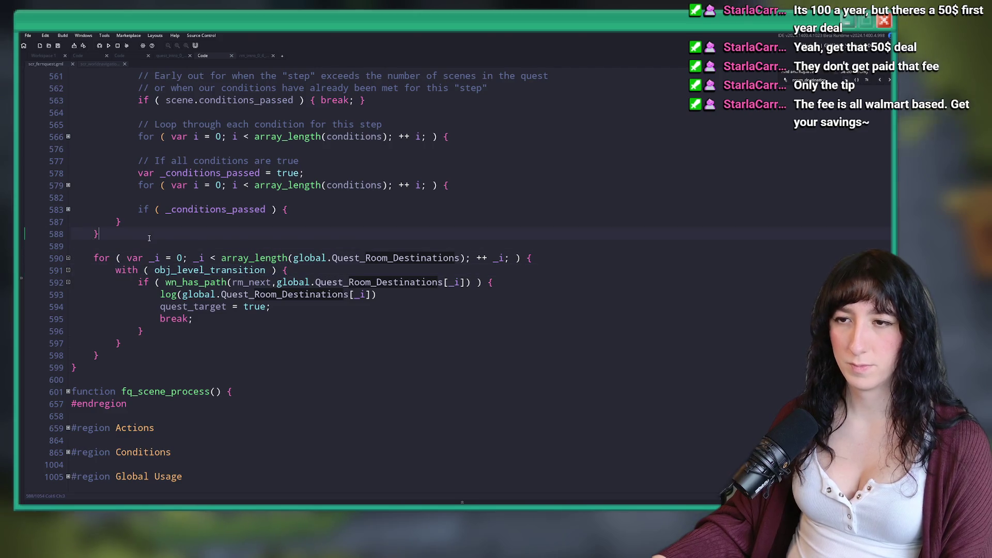
key(Up)
key(Return)
key(Up)
key(ctrl+v)
key(Return)
text(})
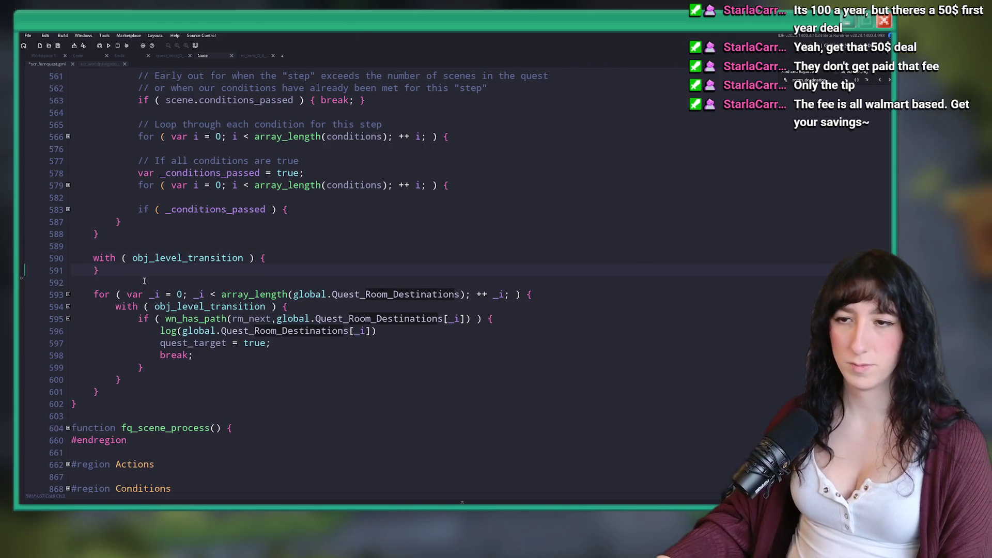
Step: Inside the new block, set quest_target = false for every level transition
double_click(214, 343)
key(ctrl+c)
click(292, 257)
key(Return)
key(ctrl+v)
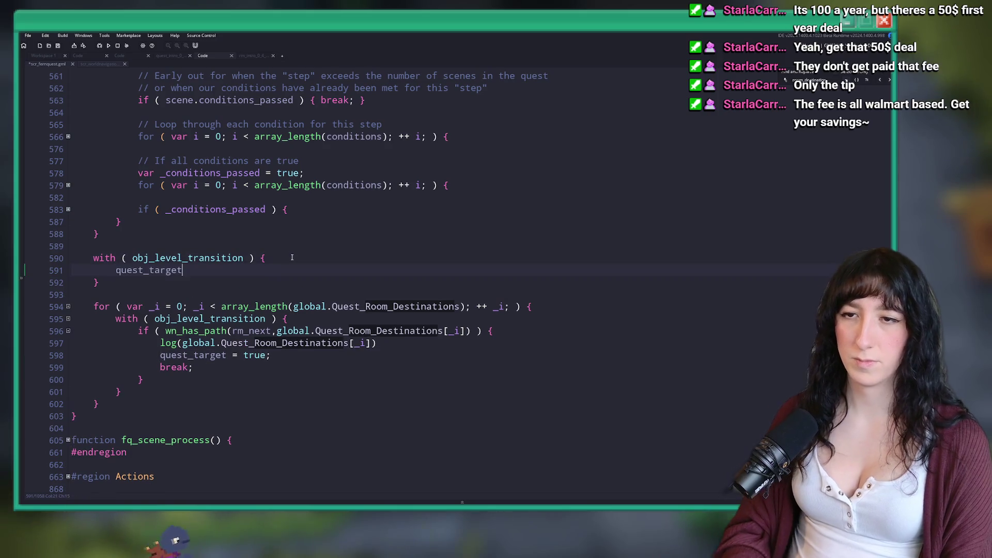
text( = false;)
Step: Build and run the game with F5
key(F5)
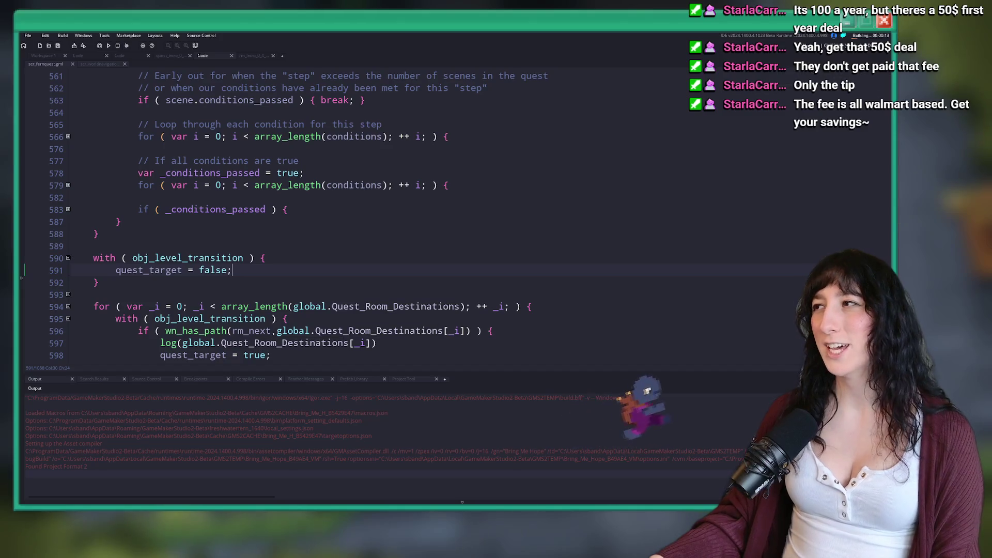
scroll(341, 250, down, 3)
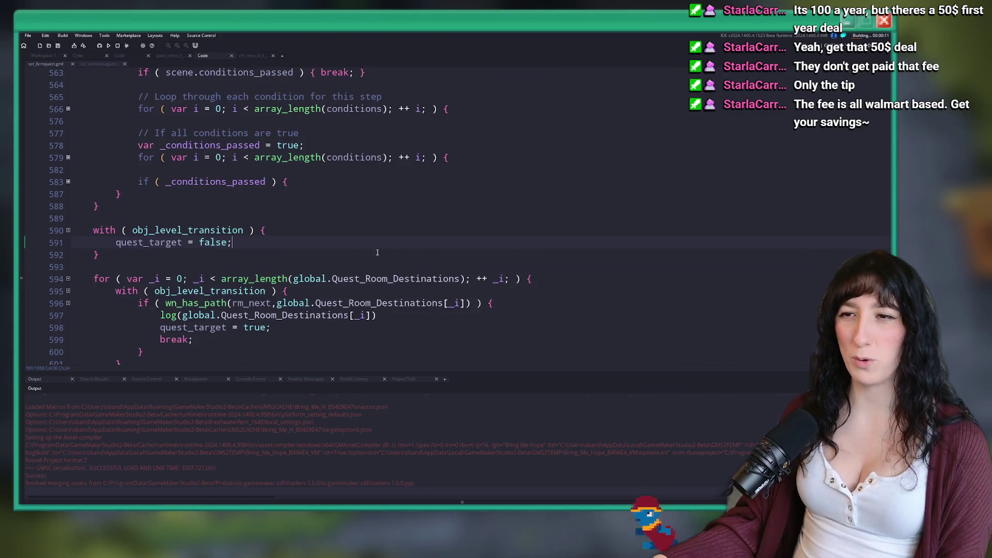
click(62, 260)
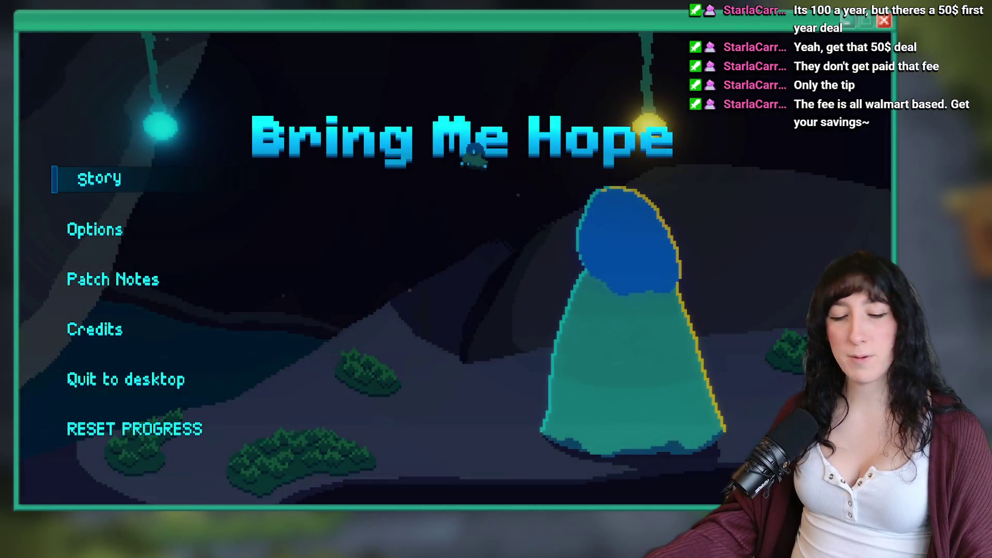
Step: Start Story mode and walk through the grass field past the NPC, checking the map
click(105, 186)
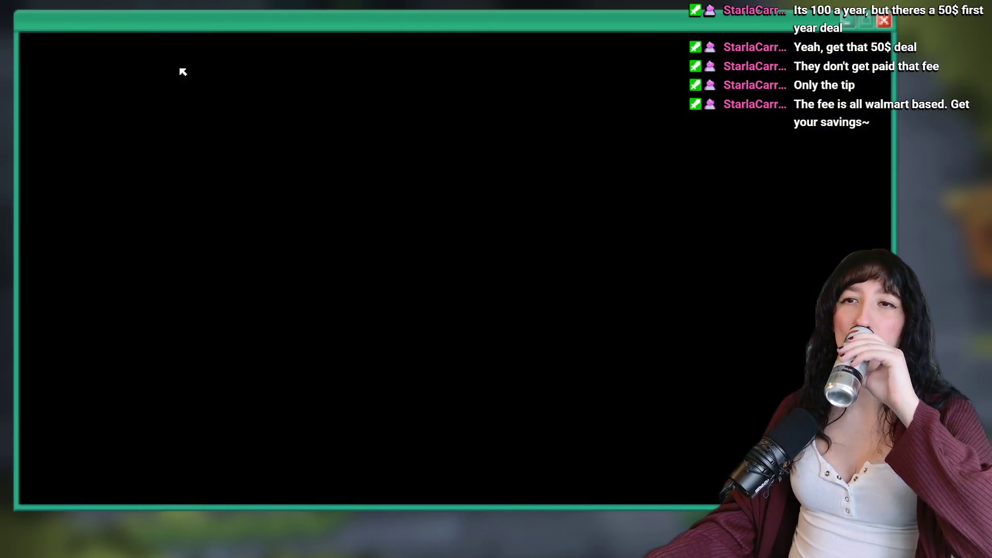
key(w)
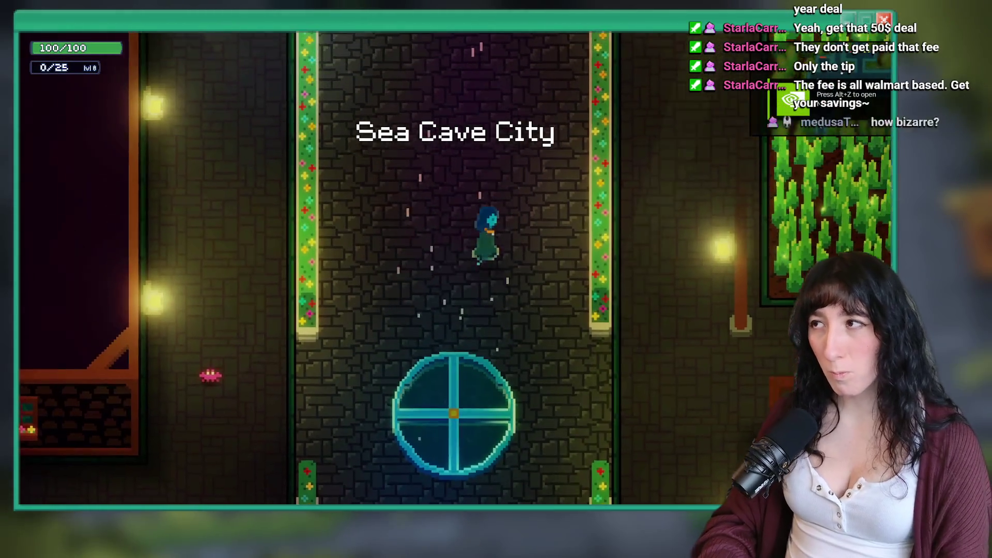
key(d)
key(s)
key(w)
key(d)
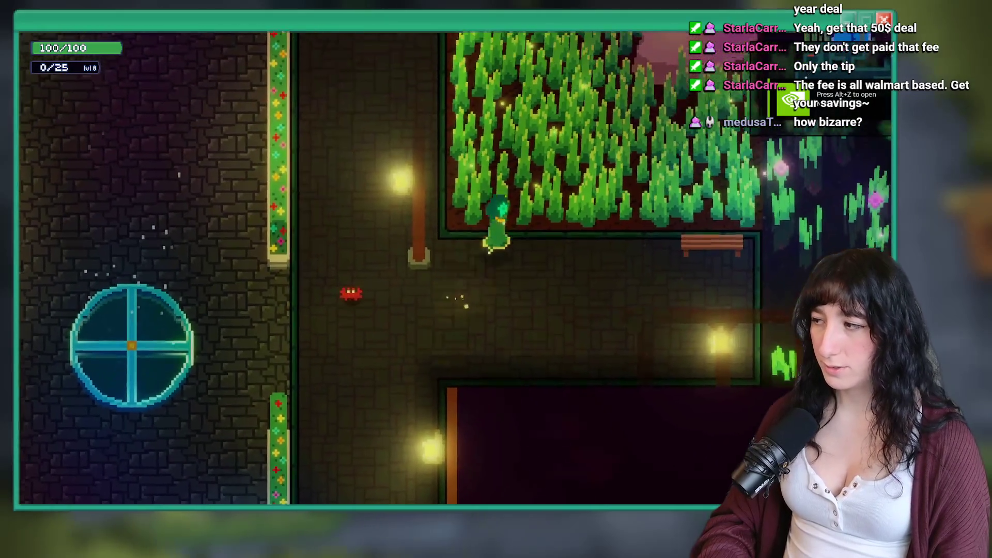
key(d)
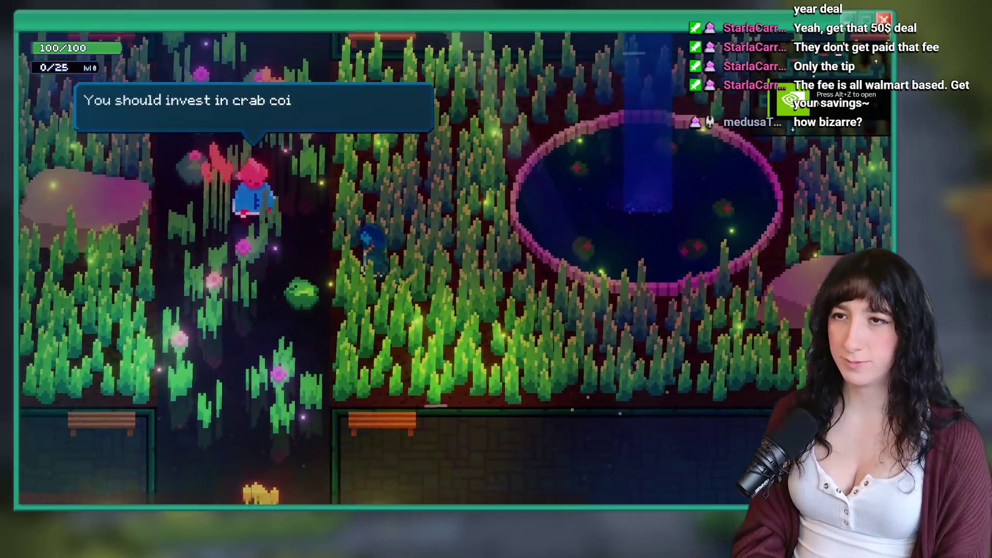
key(w)
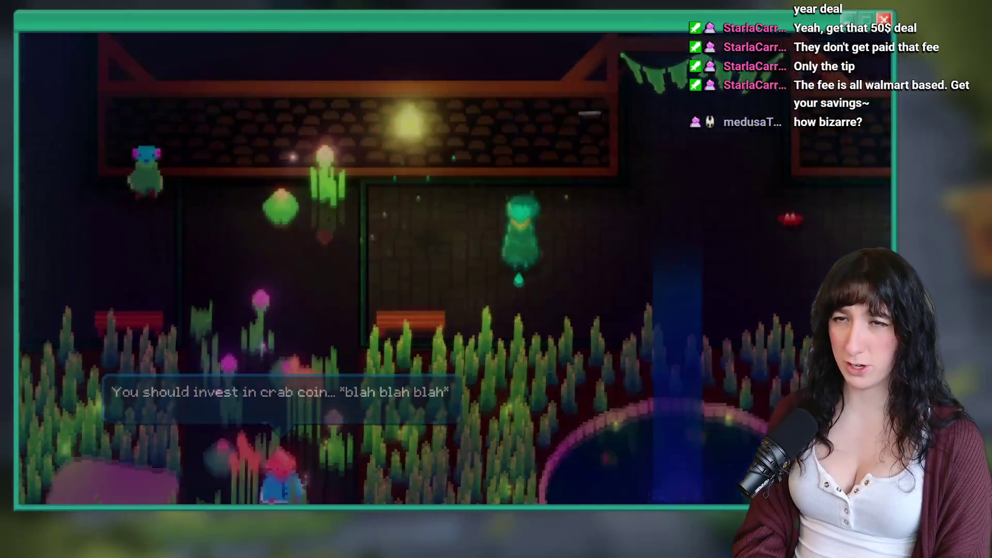
key(m)
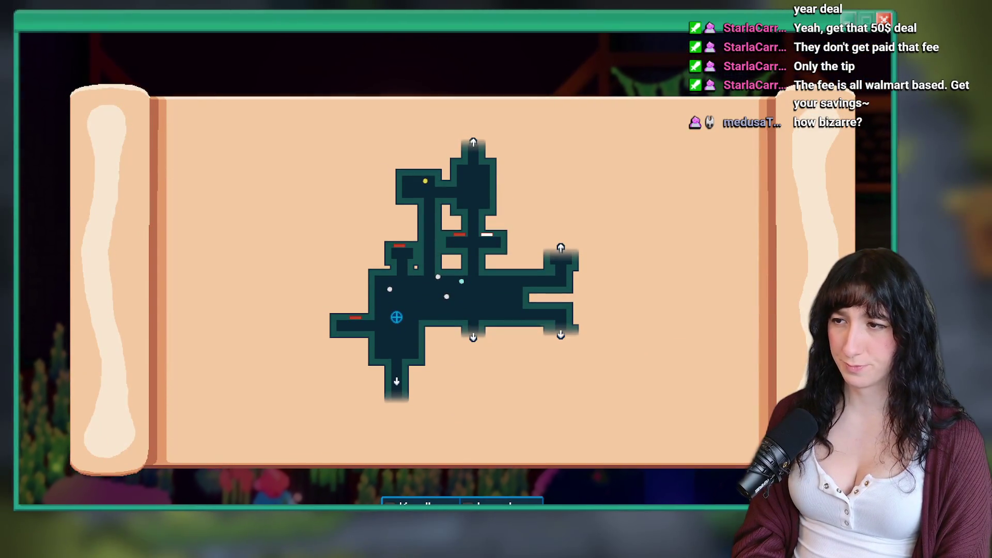
key(m)
Step: Reposition the game window, then walk down into the Sea Elevator Station corridors and check the map
mouse_move(199, 41)
mouse_down()
mouse_move(361, 142)
mouse_move(299, 401)
mouse_move(52, 55)
mouse_move(104, 67)
mouse_move(337, 266)
mouse_move(272, 208)
mouse_move(111, 118)
mouse_up()
drag(253, 121, 229, 127)
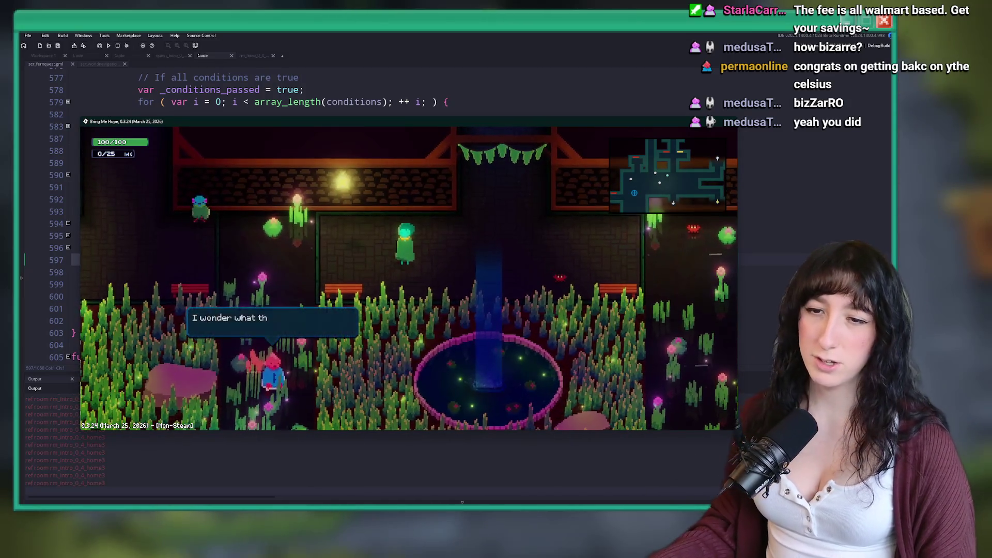
key(Escape)
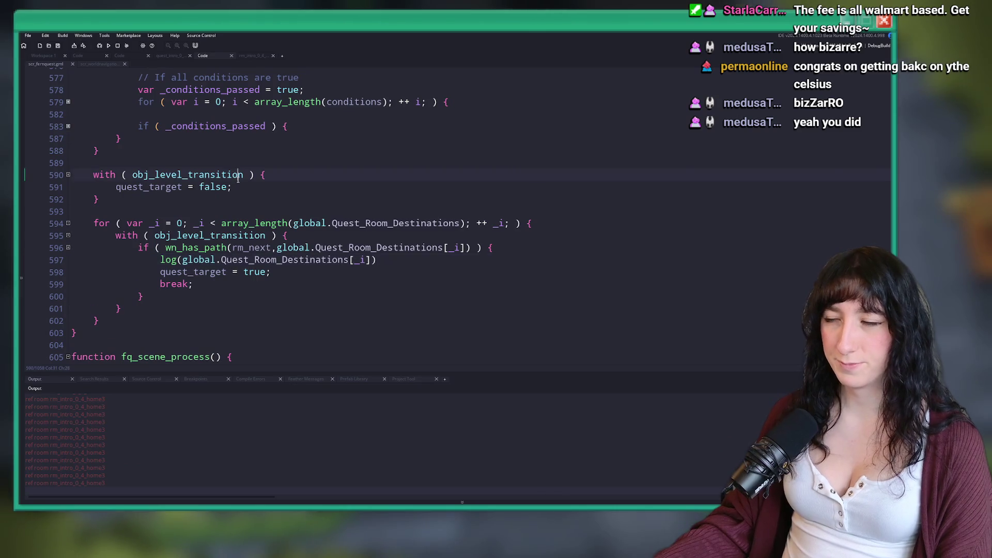
key(alt+Tab)
key(d)
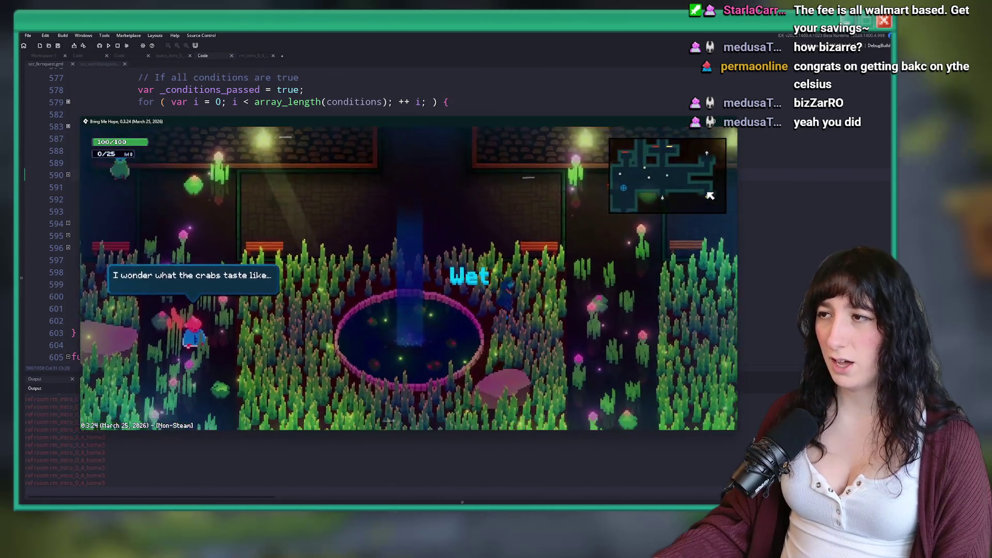
key(s)
key(s)
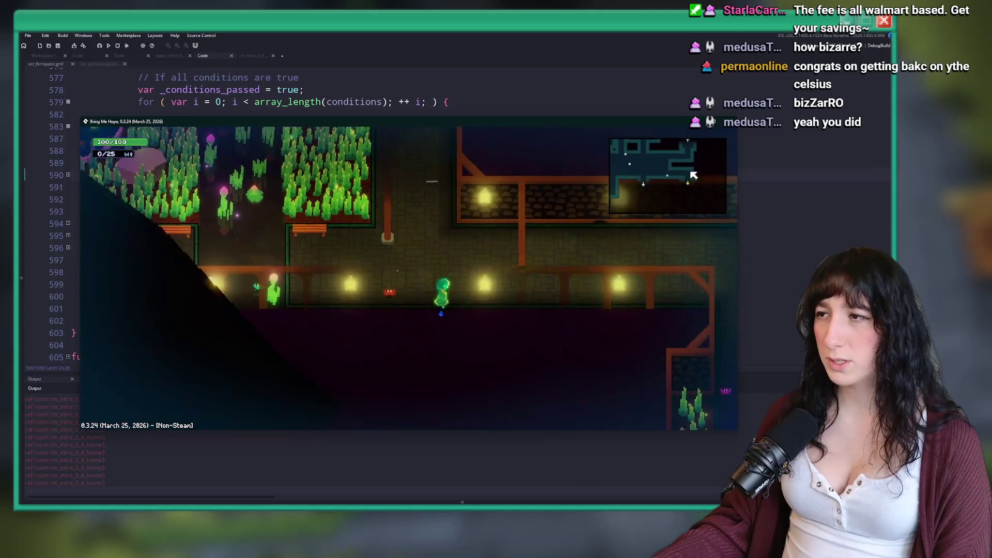
key(d)
key(s)
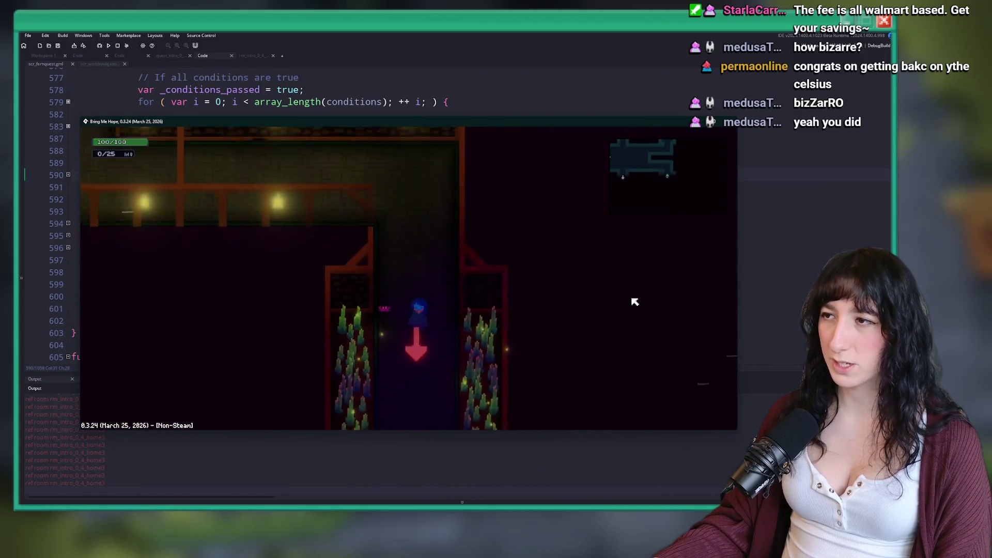
key(m)
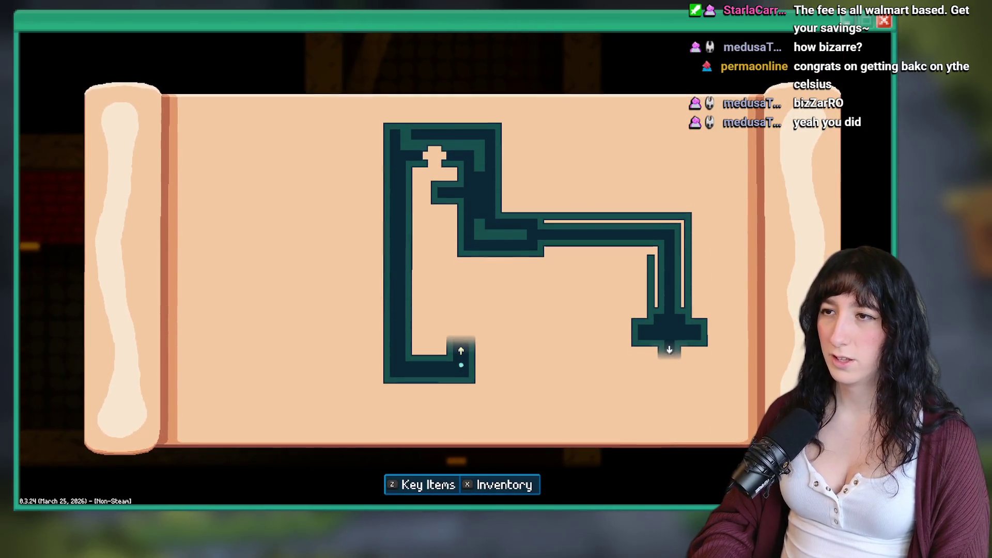
key(m)
Step: Walk back left through Sea Cave City, quit the game, and select log line 597
key(w)
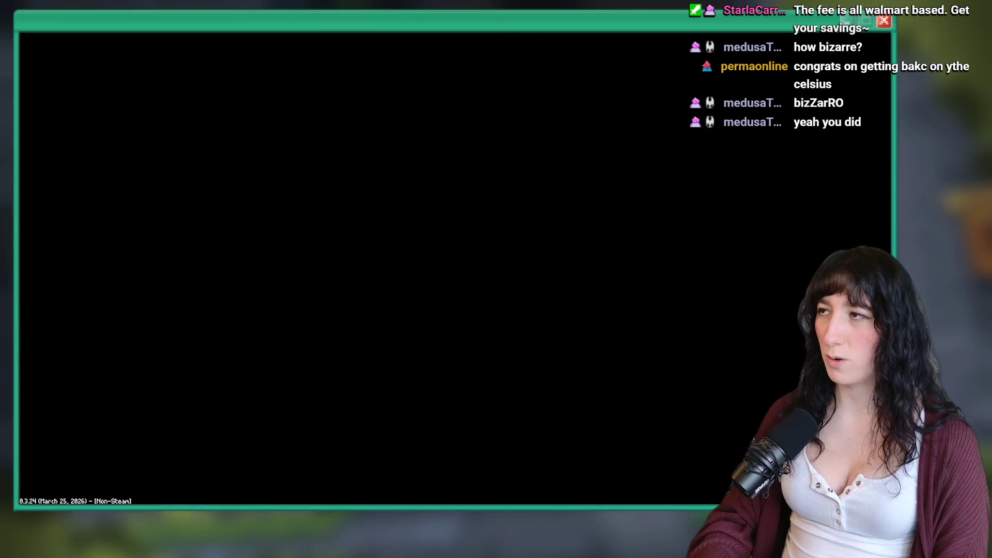
key(a)
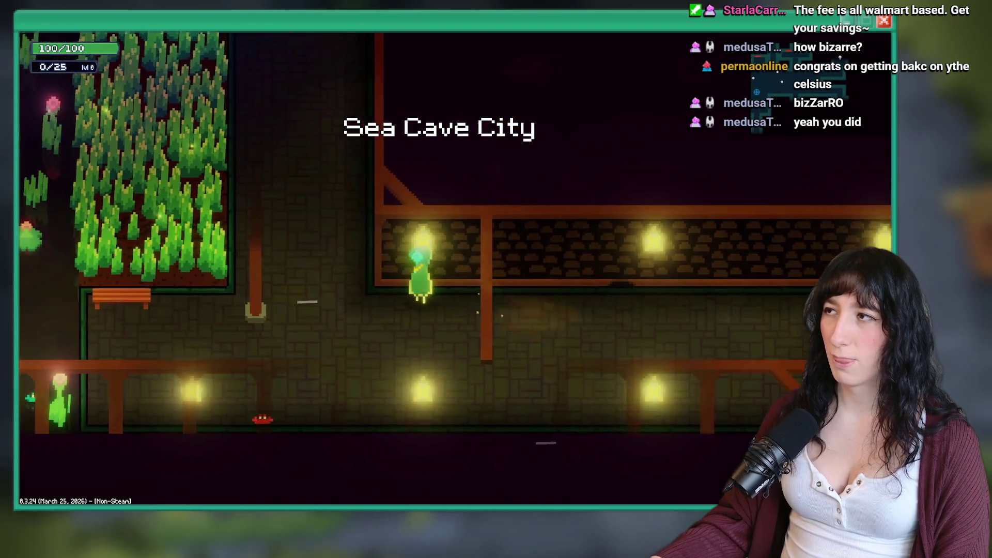
key(a)
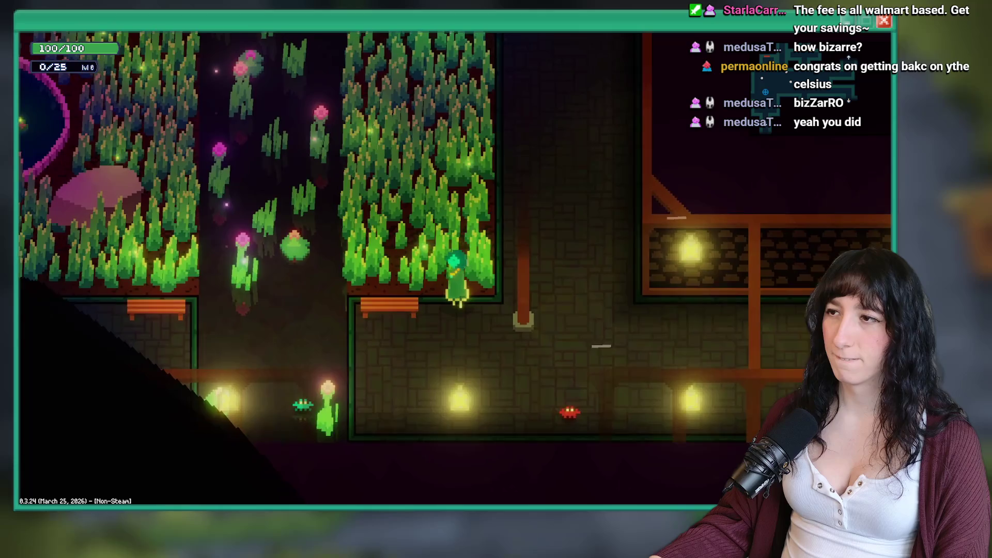
key(Escape)
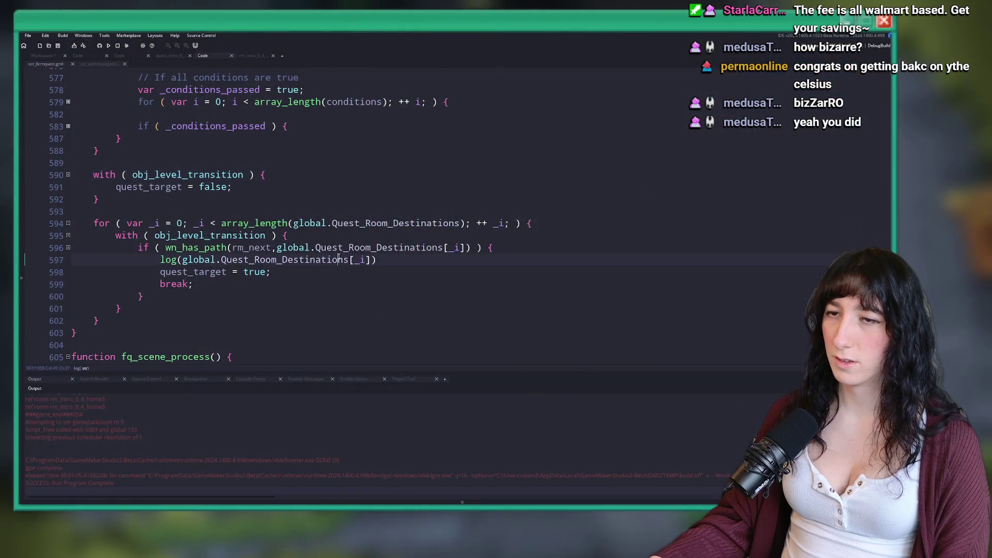
drag(25, 261, 26, 249)
Step: Delete the destination log line on line 597
click(26, 262)
key(BackSpace)
key(BackSpace)
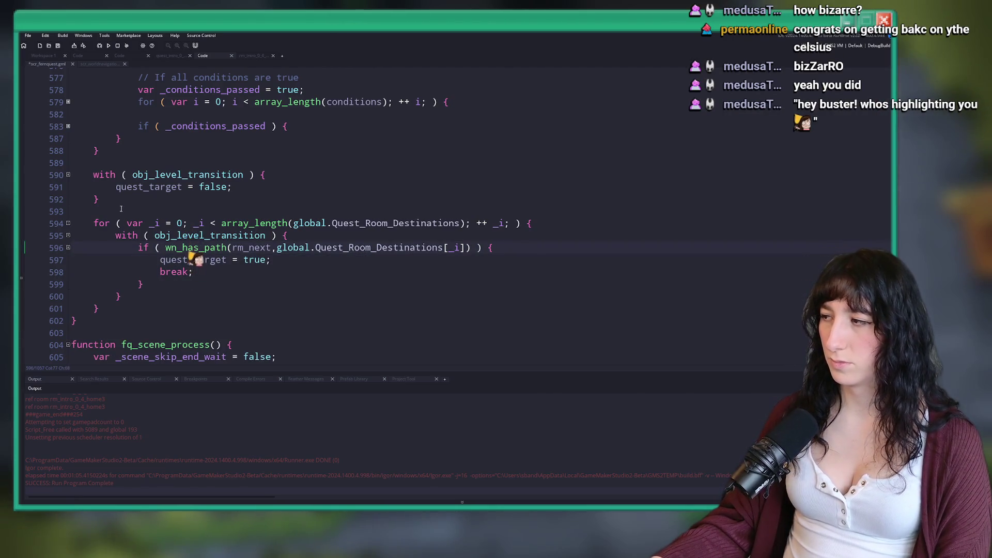
click(111, 66)
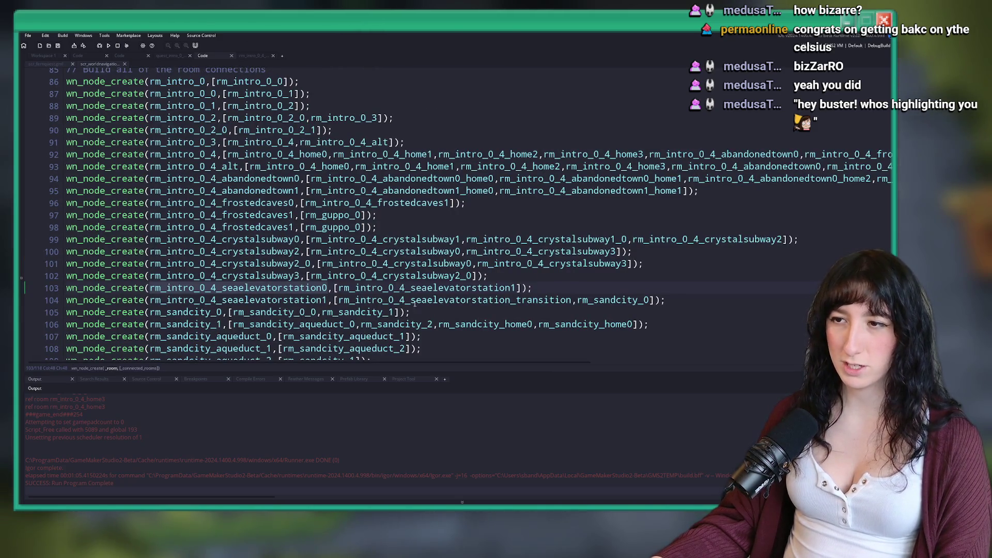
Step: Check the rm_intro_0_4_seaelevatorstation1 link on line 104 and line 92's connections, then switch to the browser
key(ctrl+Right)
double_click(290, 304)
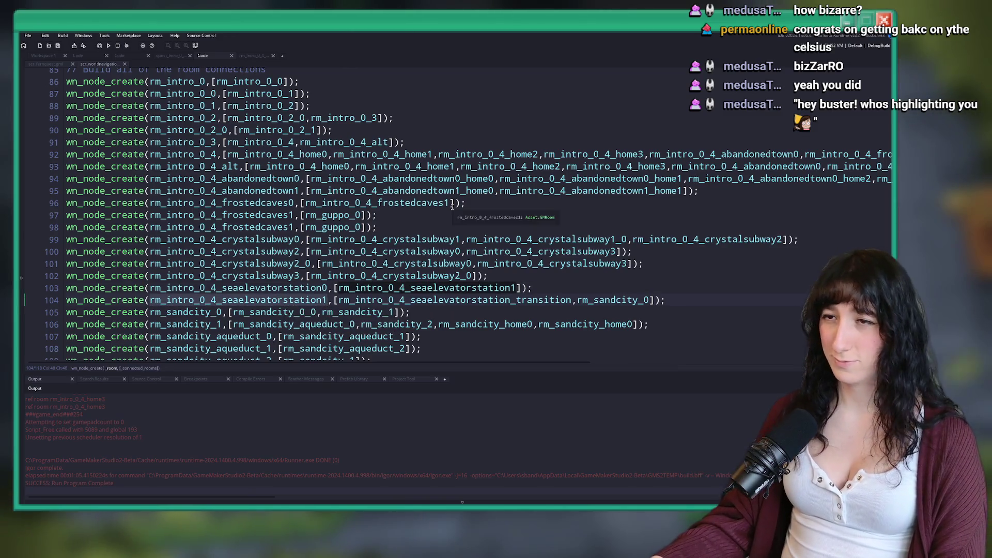
click(620, 158)
key(End)
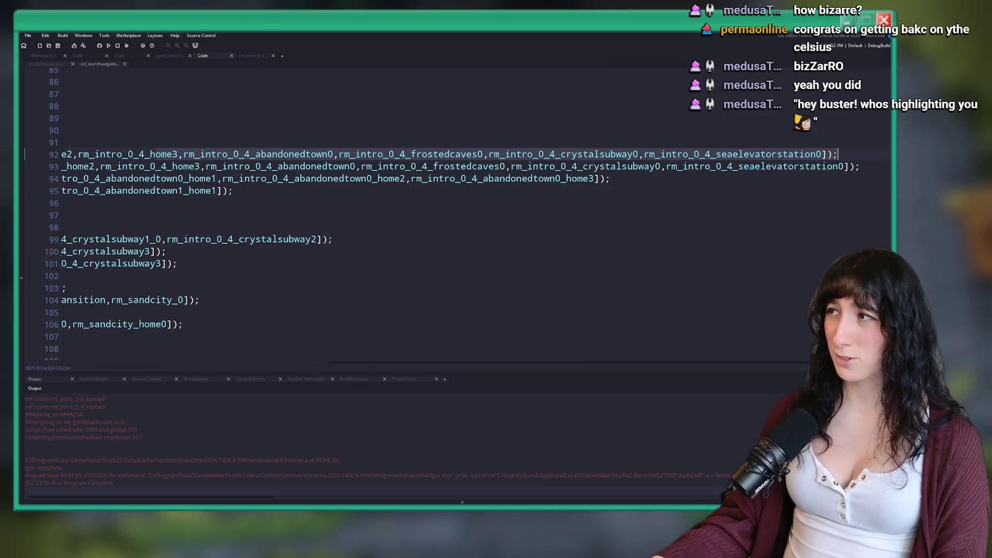
key(alt+Tab)
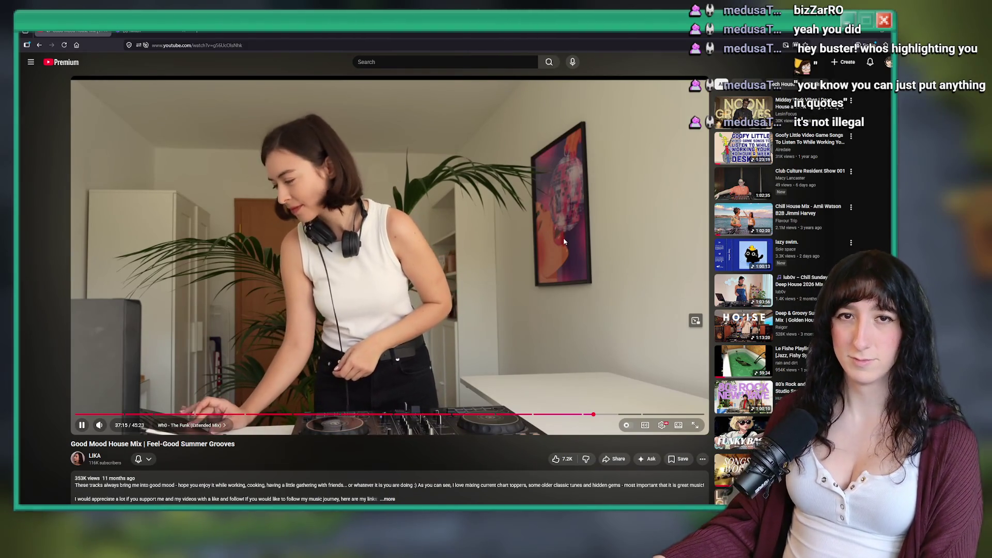
Step: Leave the playing house mix and return to GameMaker's rm_intro_0_4 connection lines
key(alt+Tab)
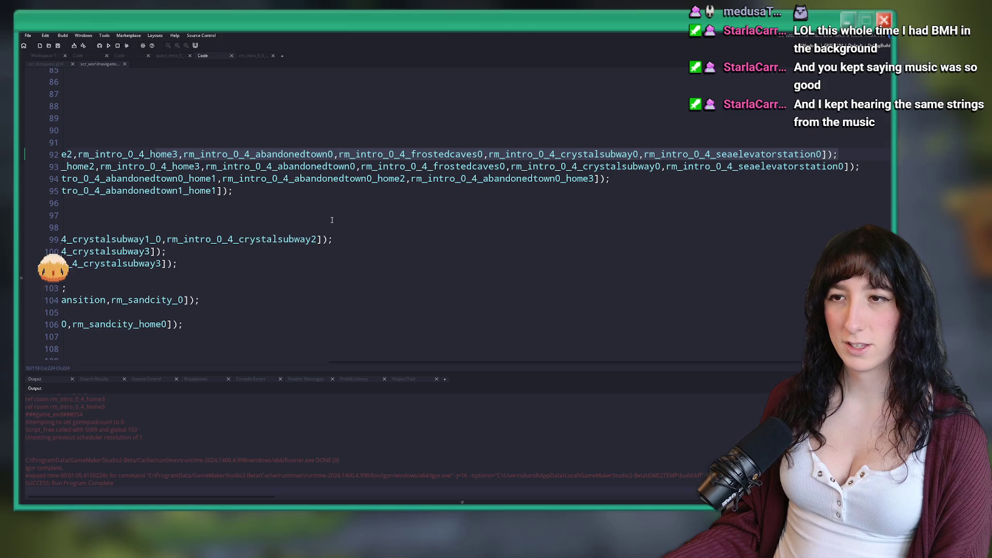
click(858, 169)
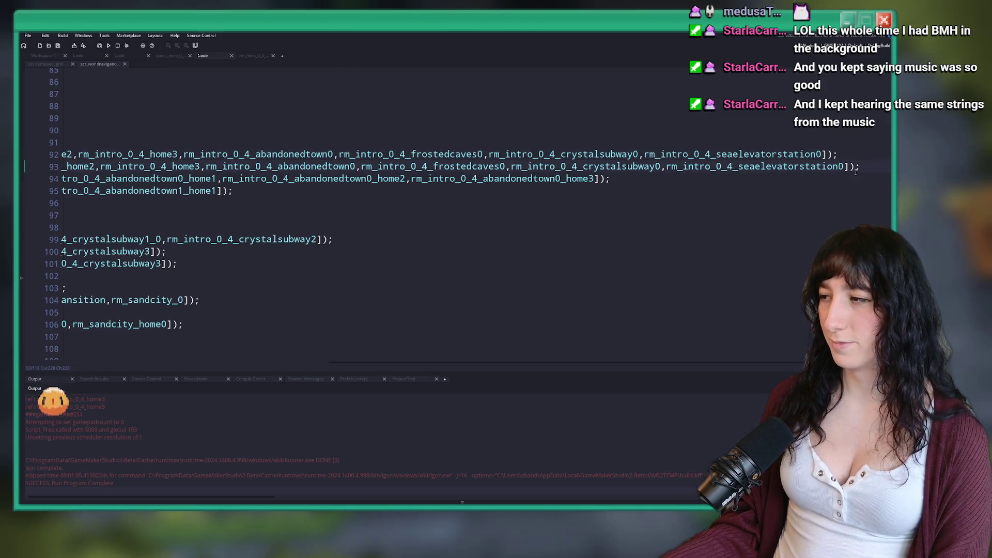
click(874, 165)
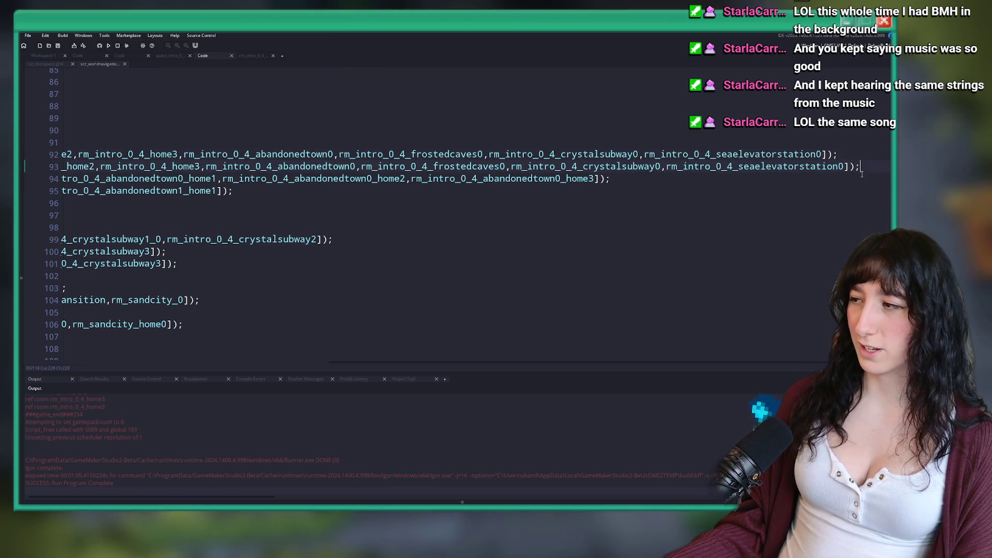
click(705, 144)
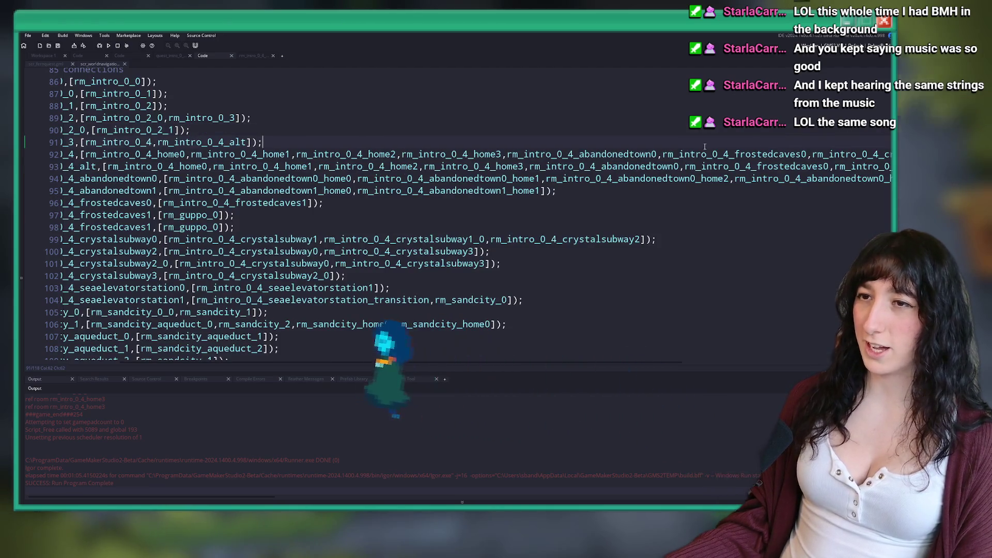
click(211, 155)
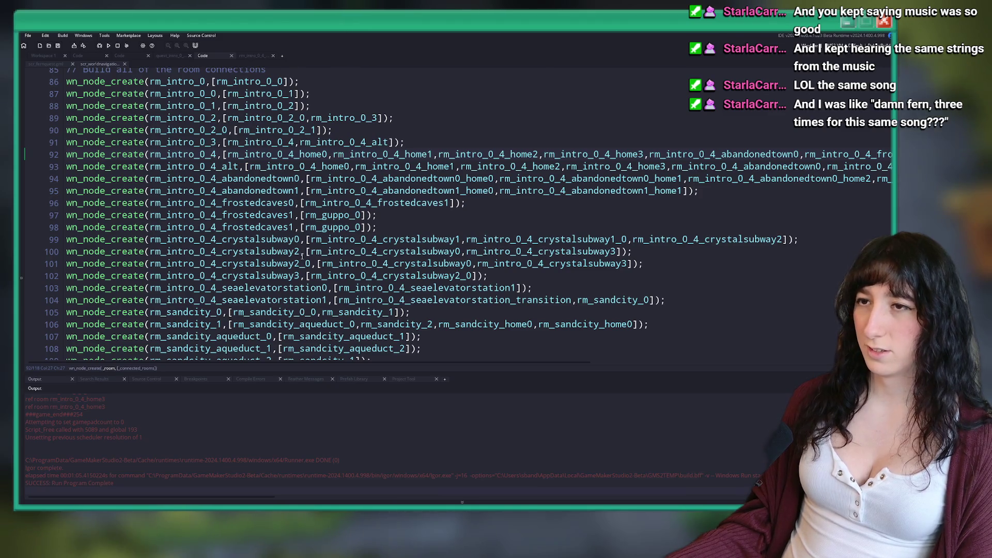
mouse_move(281, 361)
mouse_down()
mouse_move(383, 357)
mouse_move(596, 312)
mouse_move(217, 206)
mouse_move(425, 168)
mouse_move(55, 67)
mouse_up()
Step: In scr_fernquest, peek at obj_level_transition and jump to the wn_has_path definition
click(56, 64)
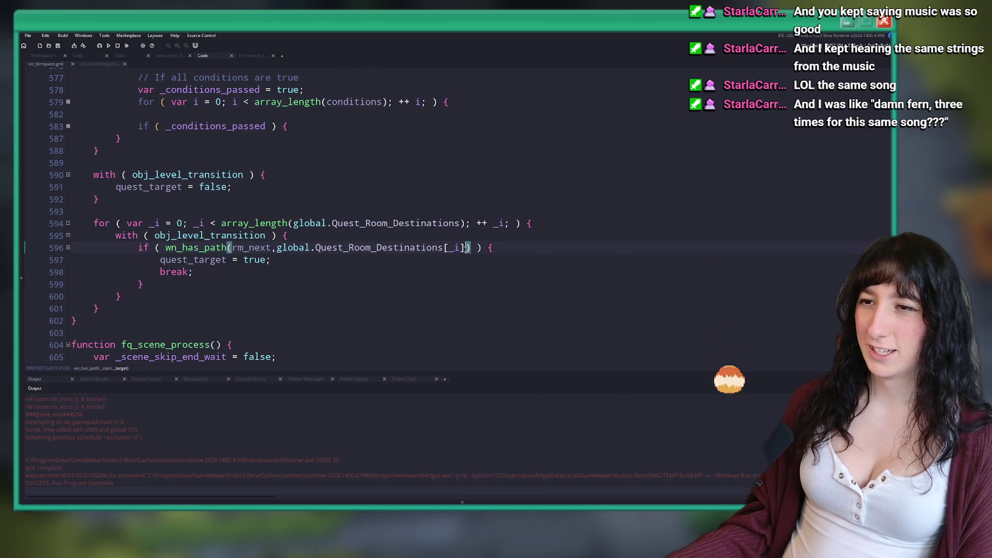
middle_click(160, 237)
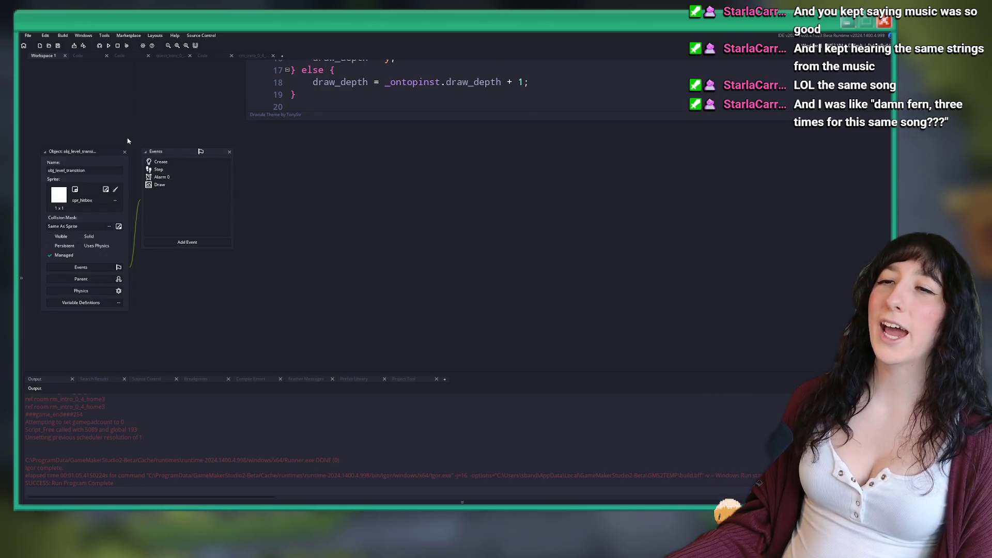
click(202, 58)
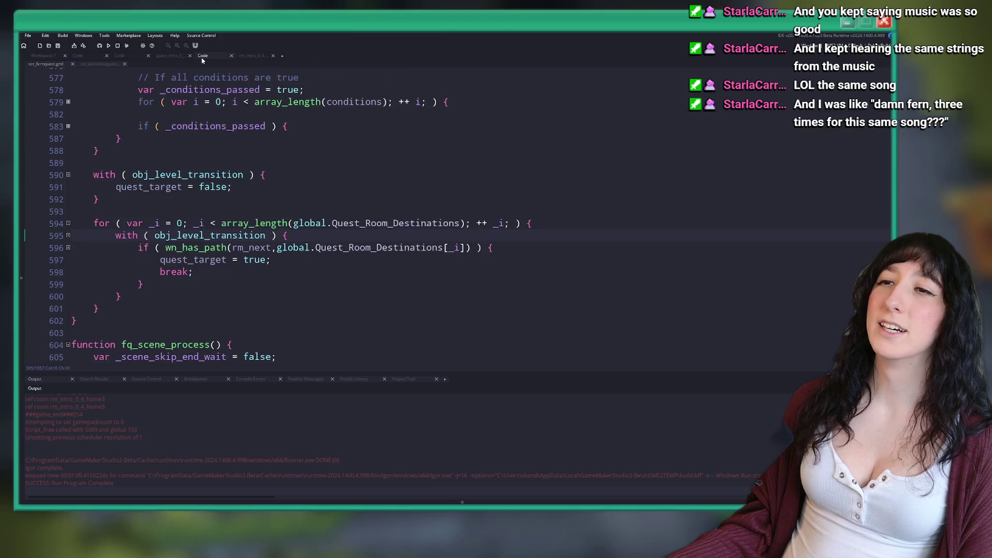
middle_click(207, 248)
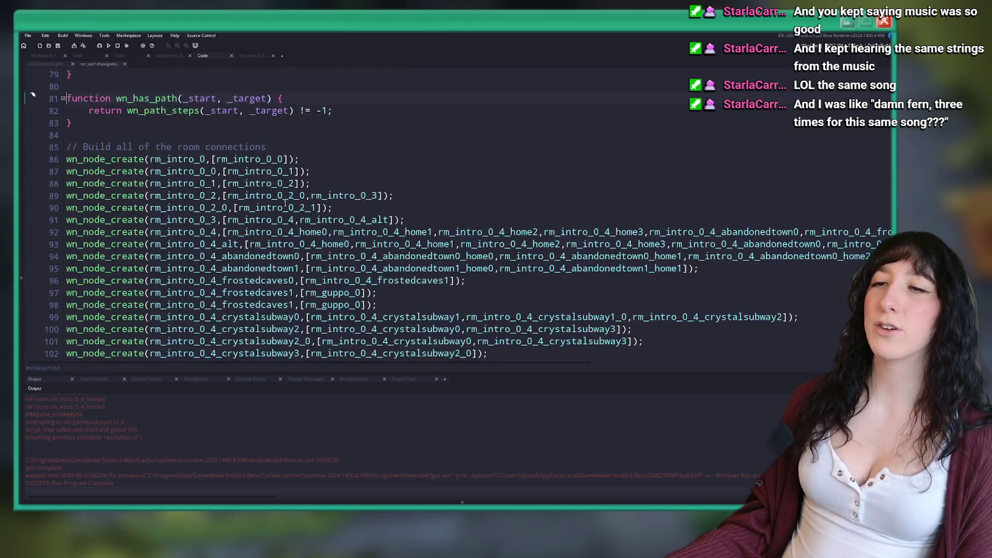
Step: Scroll through wn_path_steps tracing the _queue variable, then close the world navigation script
scroll(261, 211, up, 10)
scroll(261, 210, up, 4)
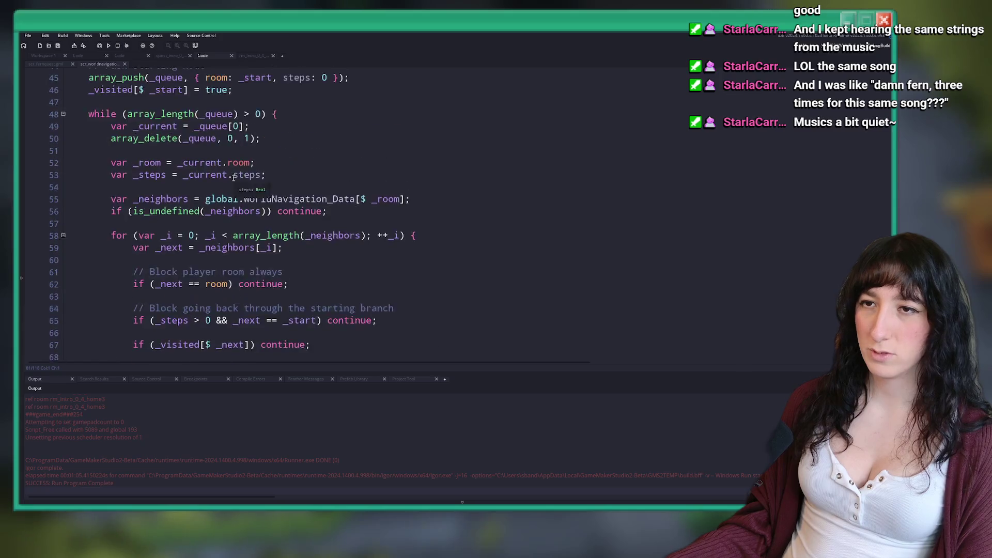
scroll(261, 258, down, 5)
scroll(261, 304, up, 1)
double_click(216, 333)
scroll(216, 334, down, 2)
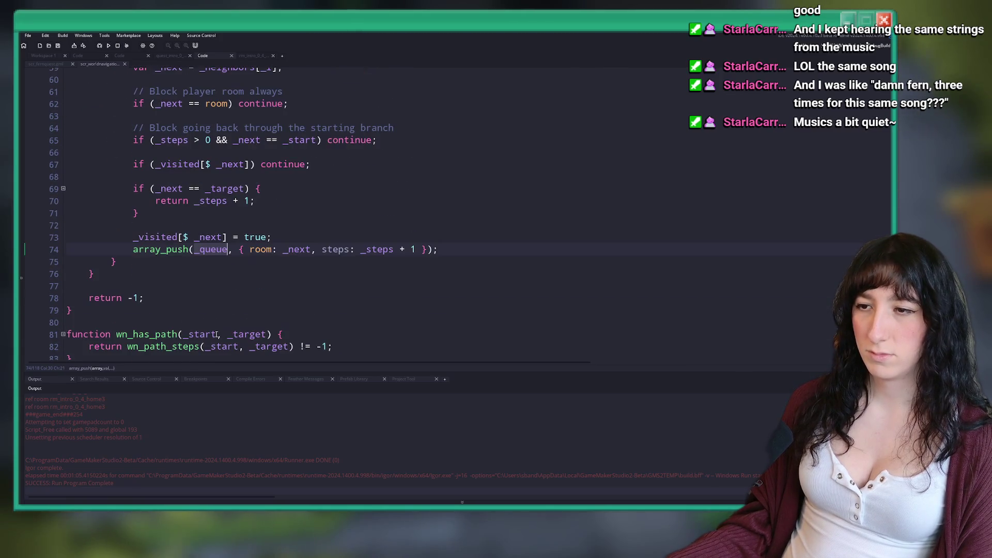
scroll(197, 244, up, 2)
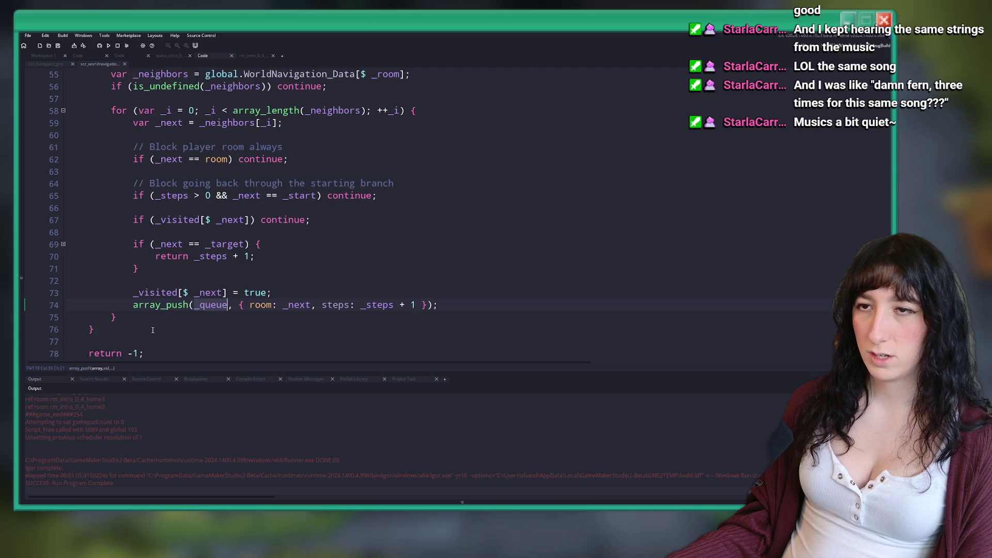
scroll(276, 254, up, 1)
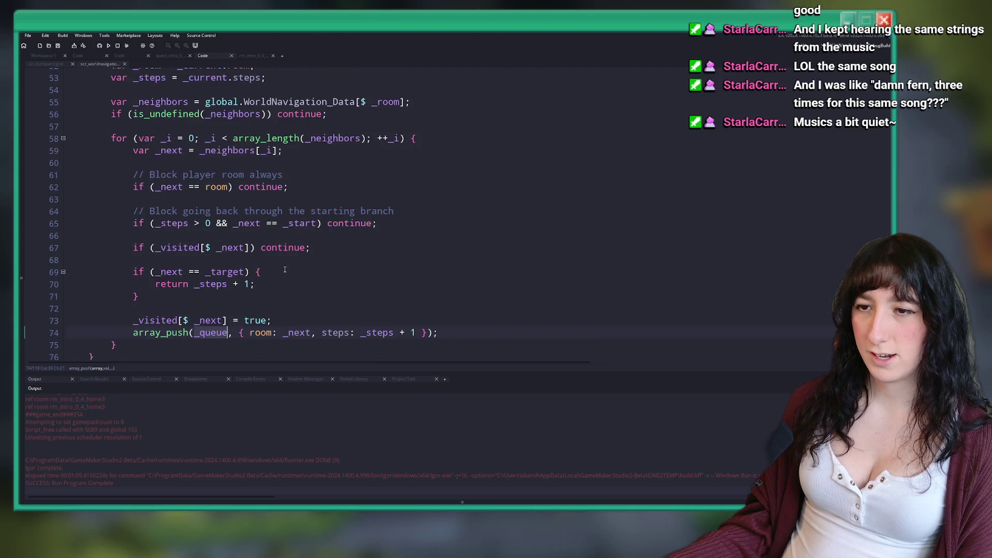
scroll(199, 347, up, 4)
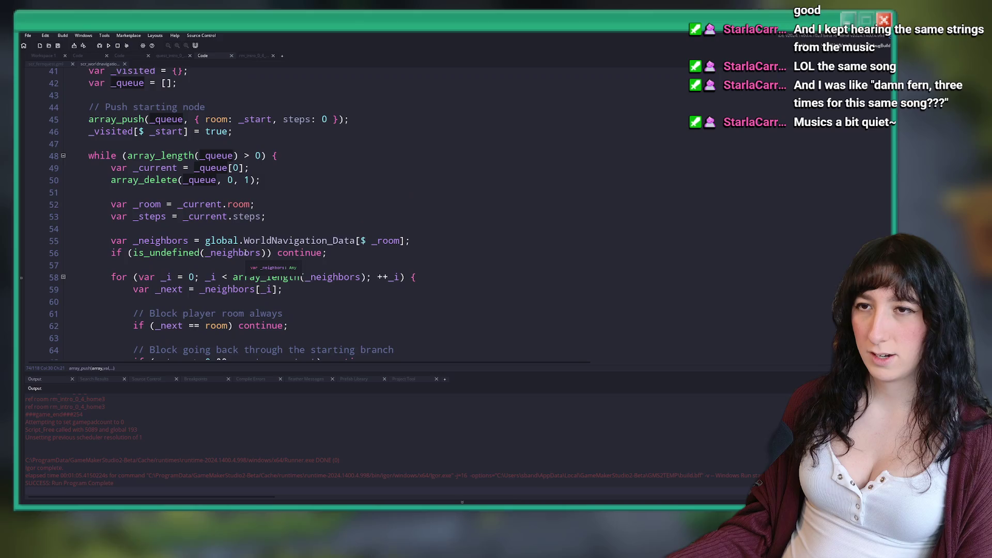
scroll(83, 162, down, 2)
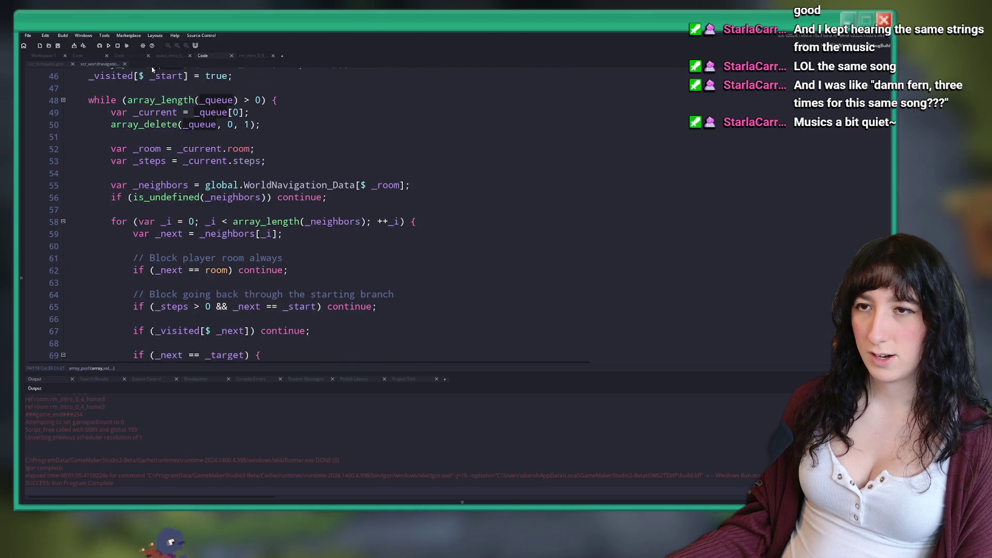
scroll(427, 301, down, 4)
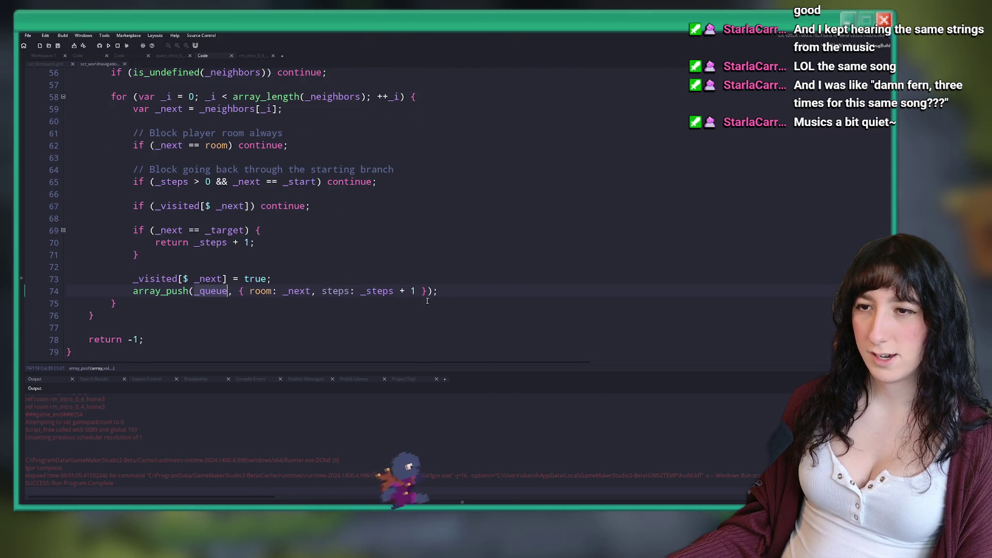
middle_click(109, 64)
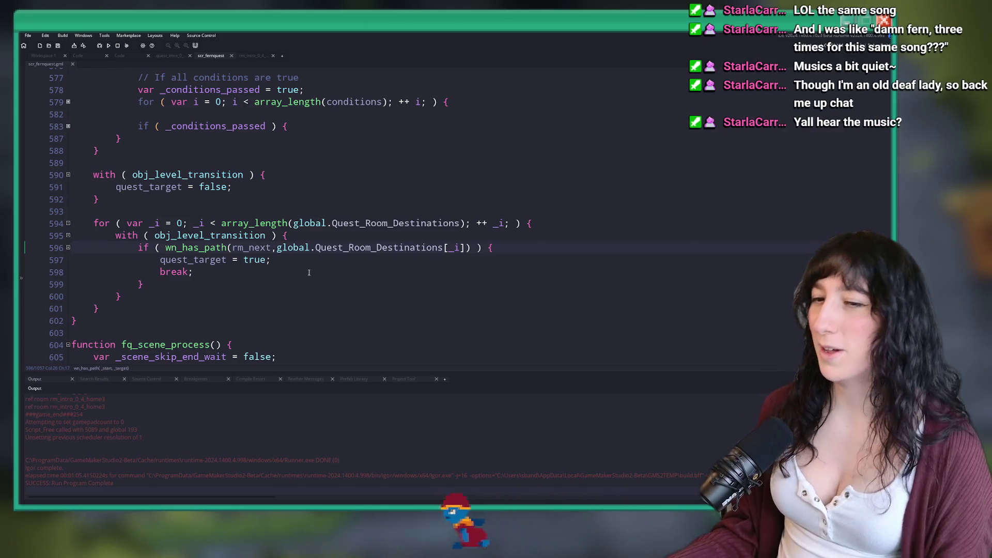
scroll(258, 279, up, 1)
scroll(236, 435, up, 5)
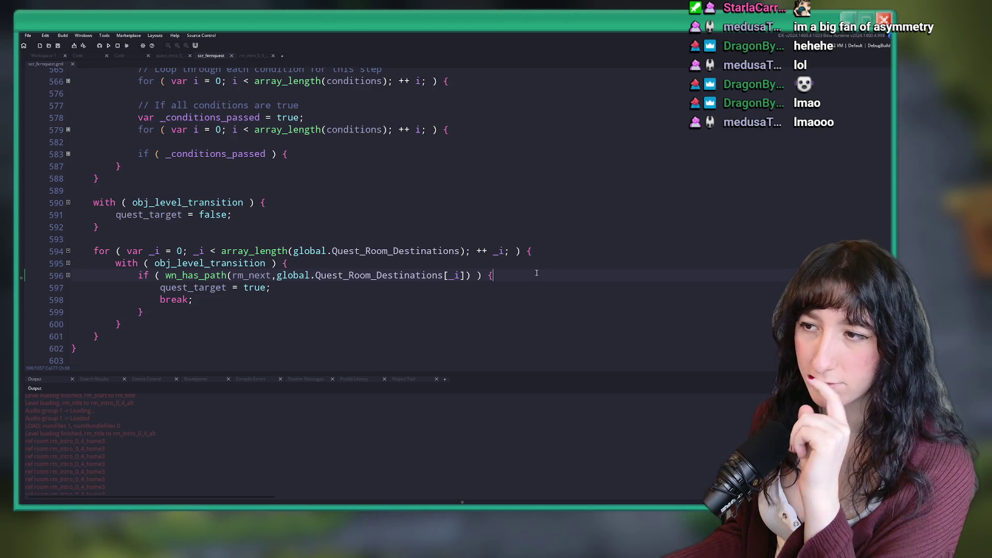
Step: Add log([rm_next, global.Quest_Room_Destinations[_i]]); on line 597, then save and run with F5
click(196, 274)
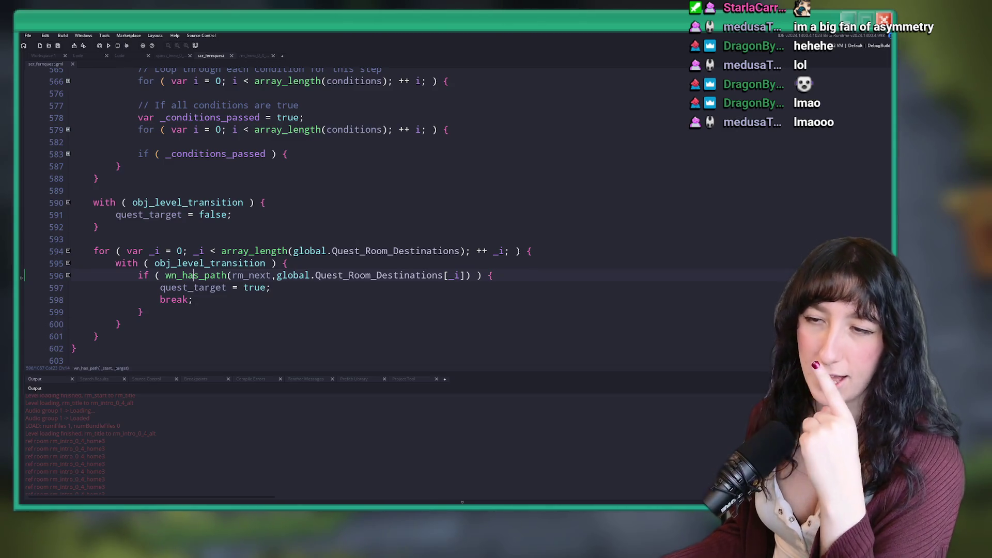
mouse_move(219, 277)
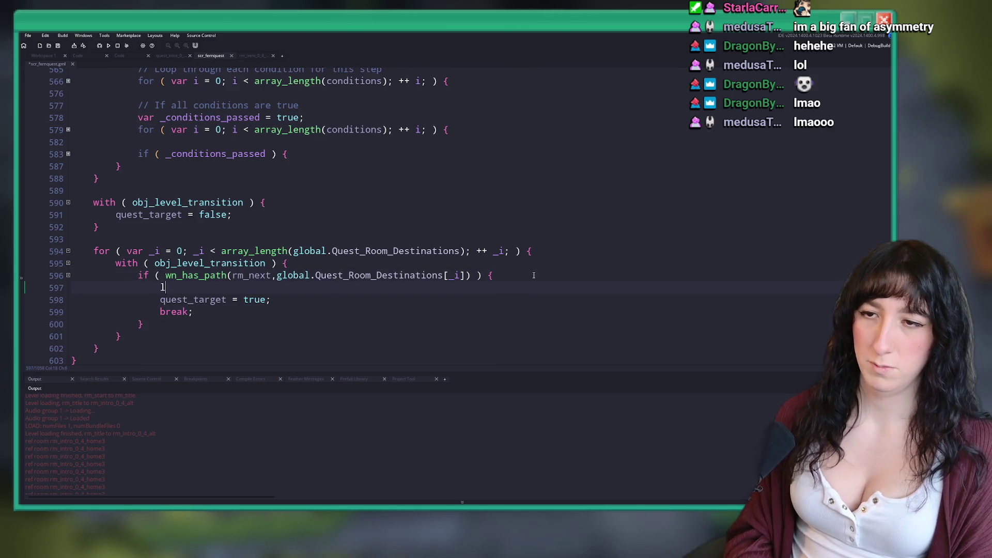
text(logkk)
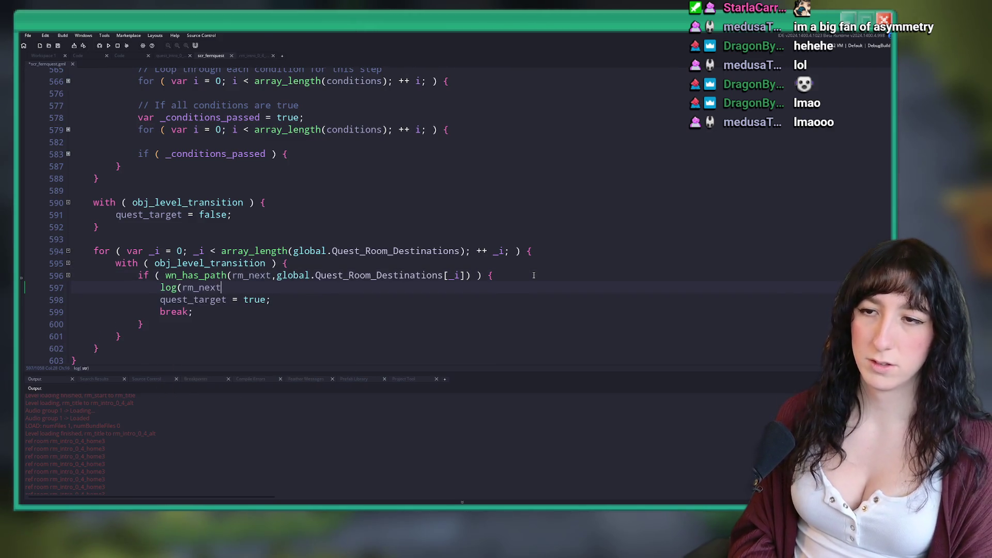
text(rm_next,)
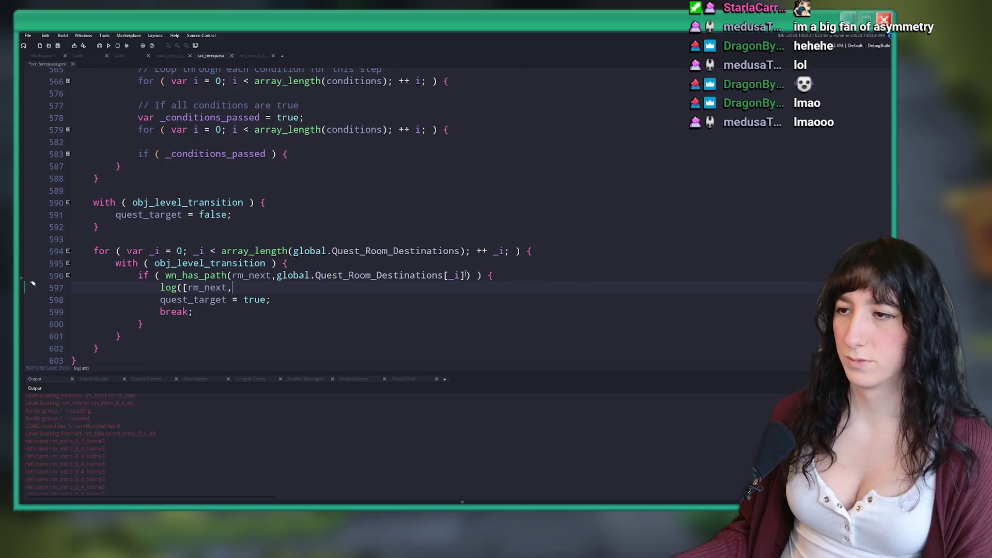
drag(469, 274, 277, 275)
key(ctrl+c)
click(254, 288)
key(ctrl+v)
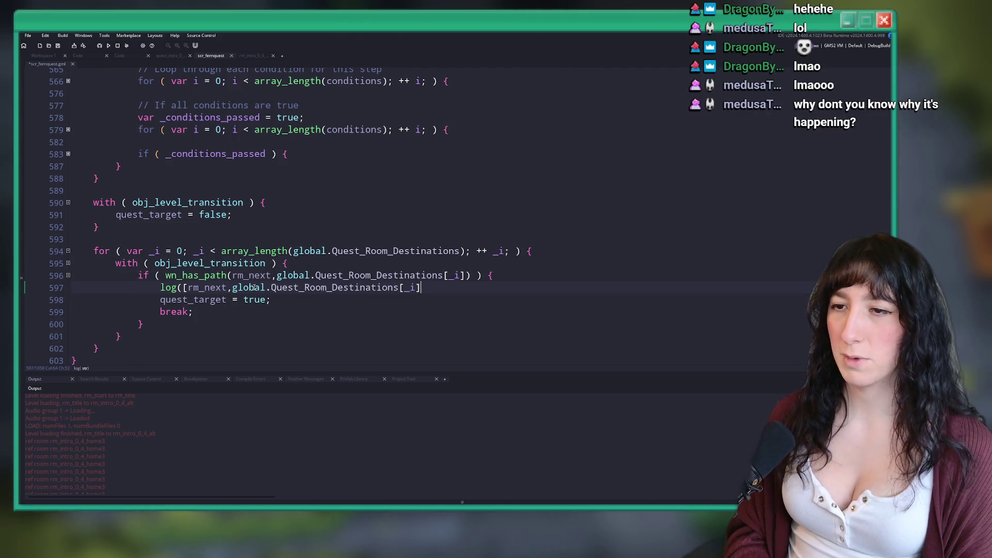
text();)
key(F5)
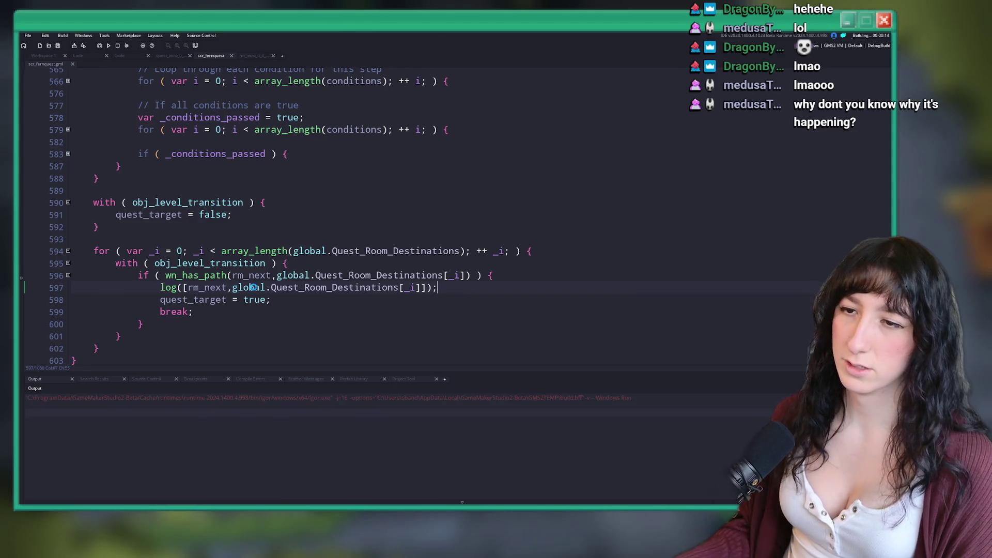
scroll(306, 211, down, 1)
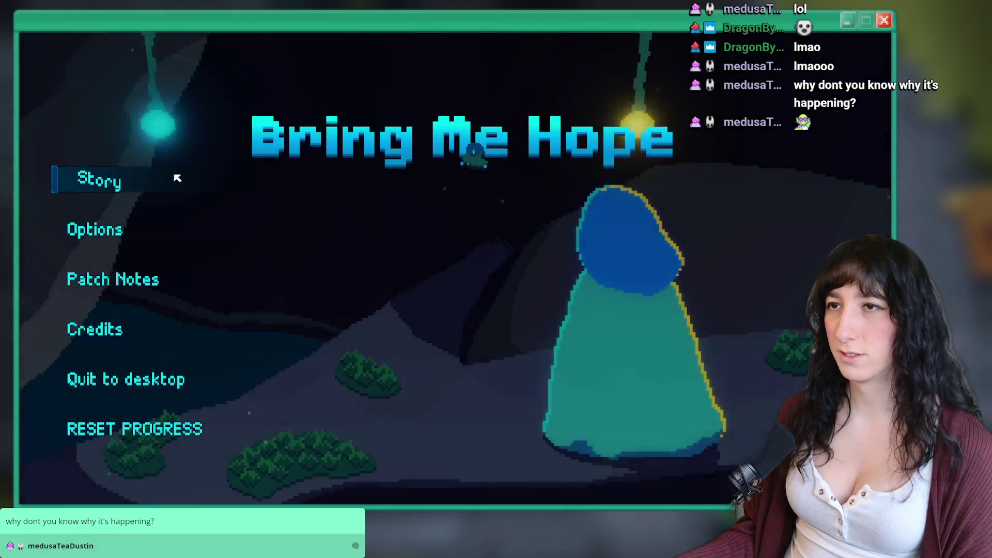
Step: Start the game, then read rm_intro_0_4_seaelevatorstation0 in the Output log and select the temporary log line
click(178, 178)
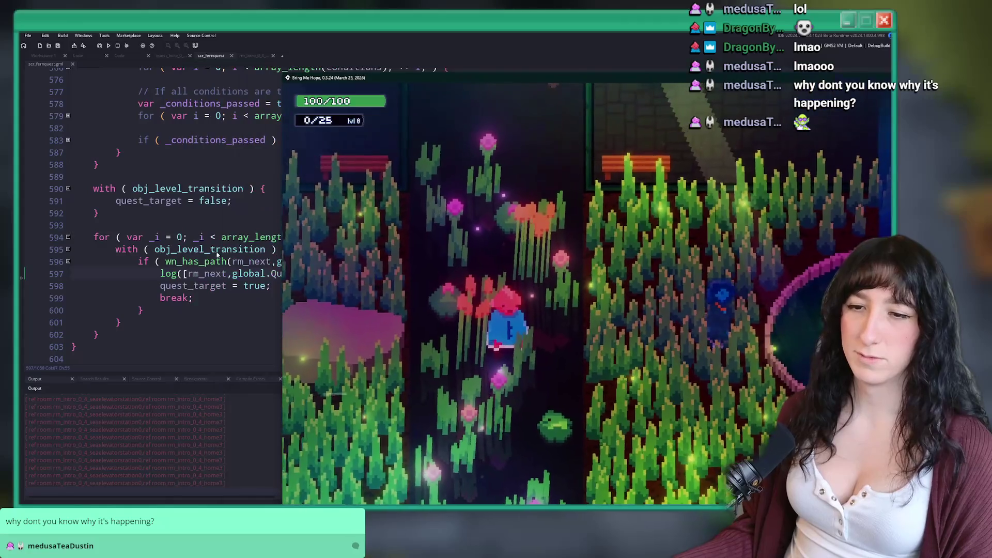
click(139, 440)
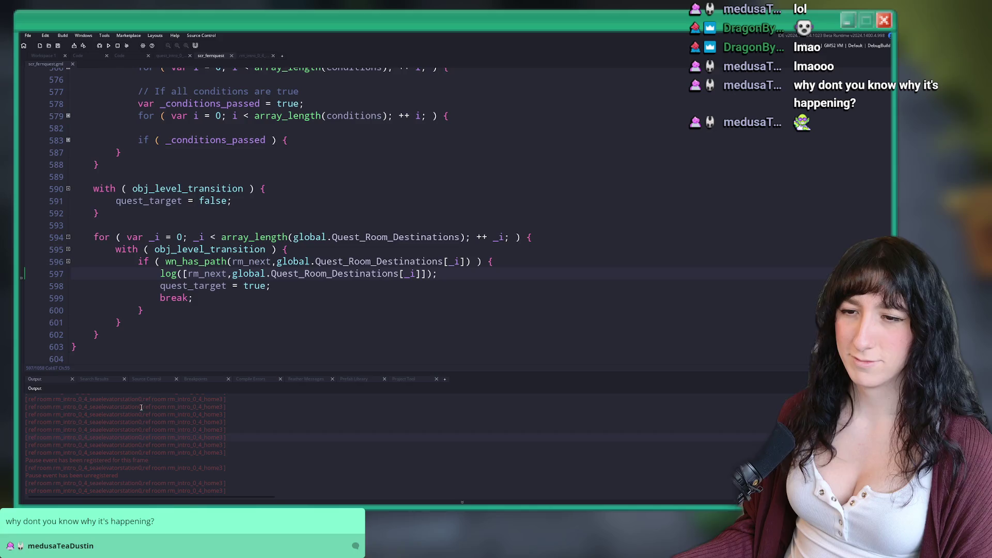
drag(141, 407, 56, 413)
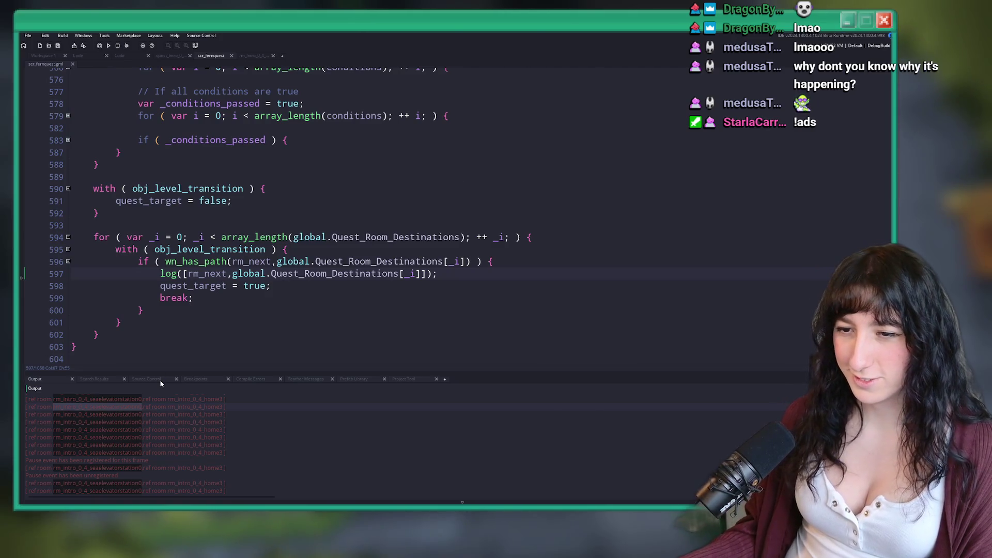
scroll(263, 226, down, 2)
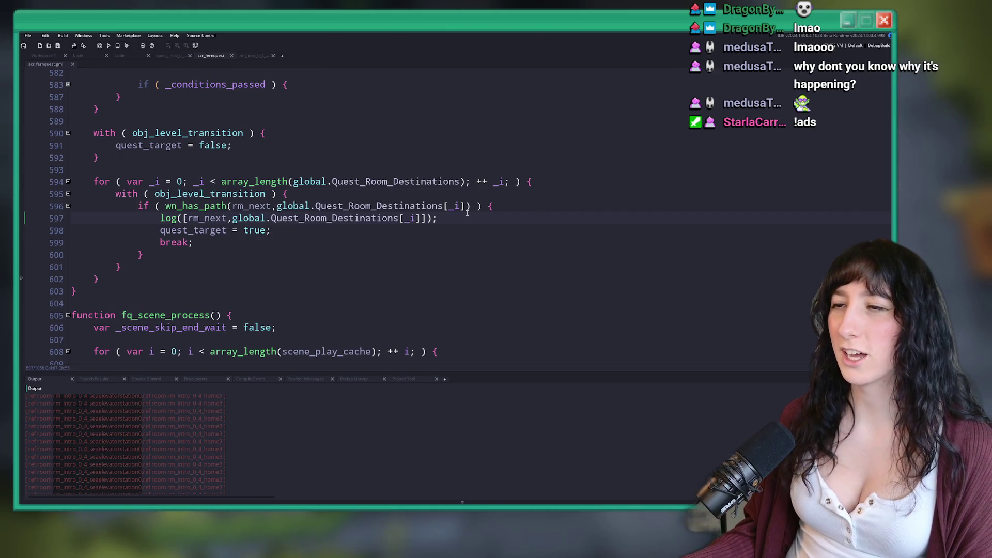
drag(439, 218, 86, 218)
Step: Delete the temporary log line, save, and inspect a level transition instance in rm_intro_0_4
key(BackSpace)
key(BackSpace)
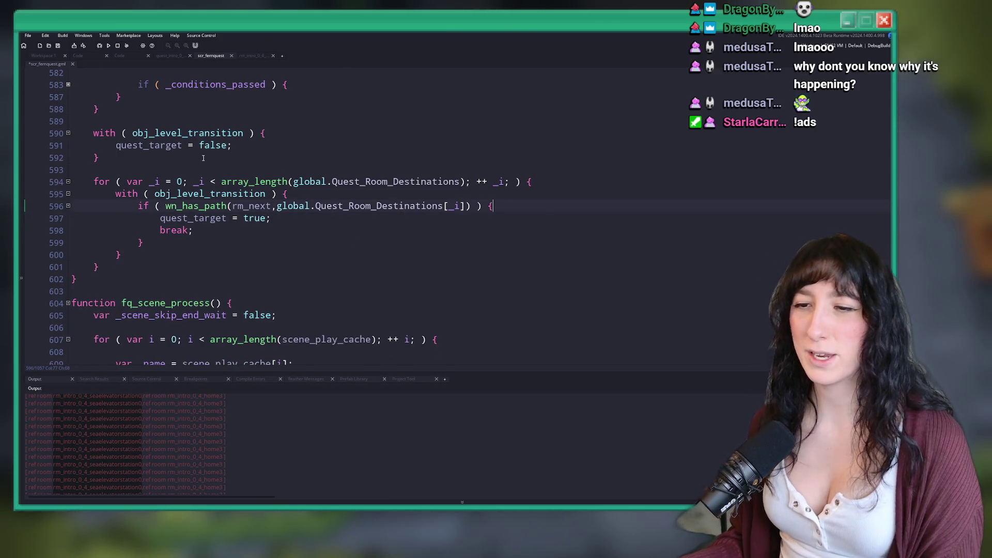
key(ctrl+s)
click(243, 56)
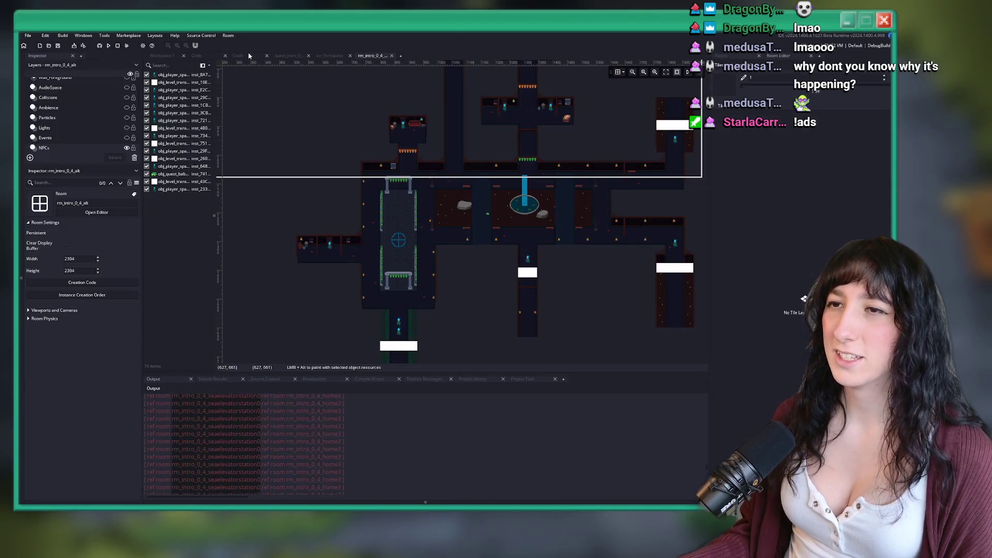
scroll(361, 207, down, 3)
click(466, 221)
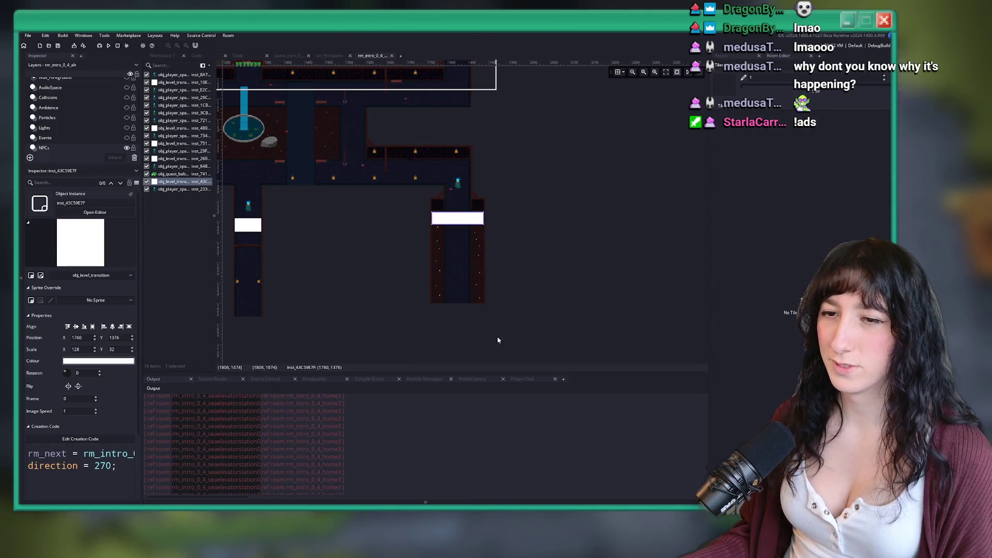
mouse_move(141, 448)
mouse_down()
mouse_move(344, 439)
mouse_move(213, 427)
mouse_up()
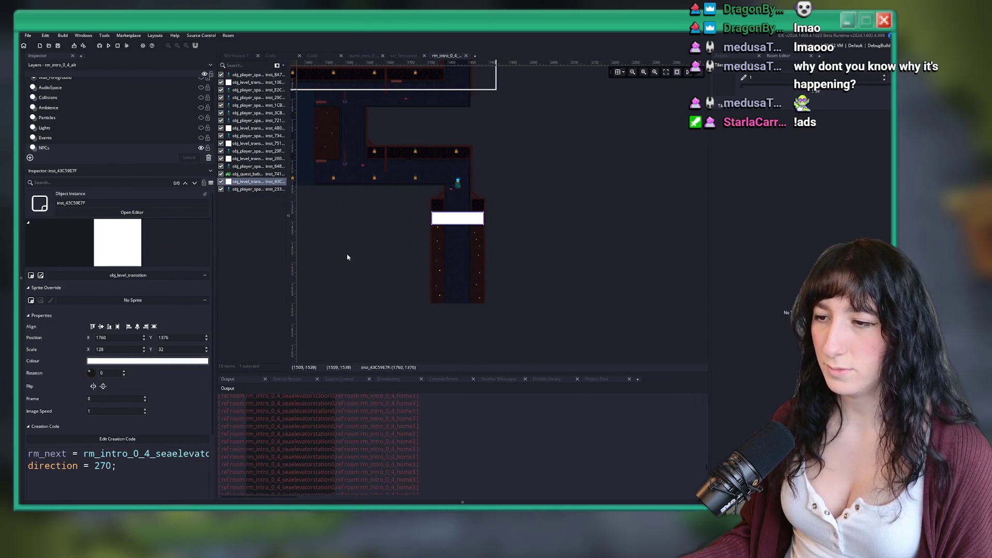
drag(332, 276, 500, 190)
scroll(500, 190, up, 3)
click(499, 190)
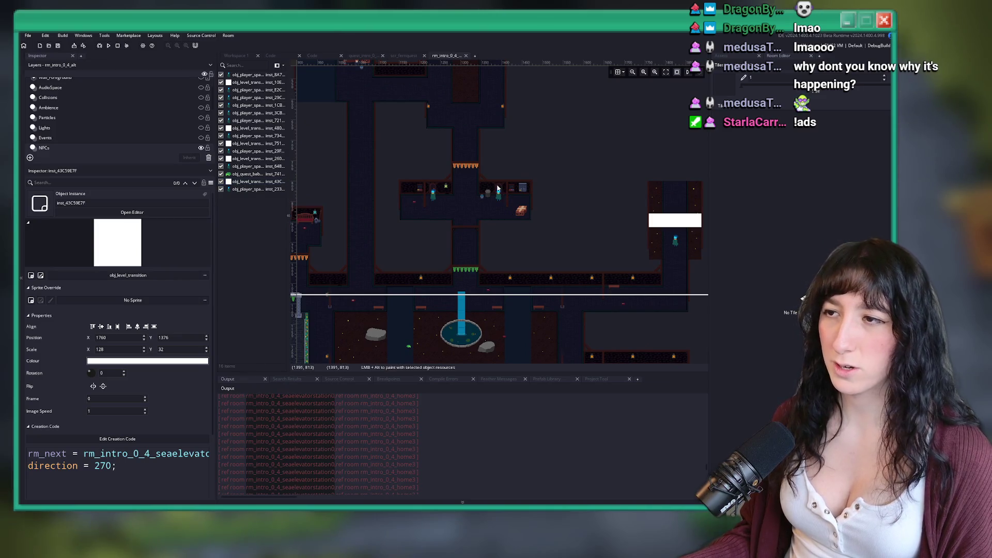
scroll(498, 201, down, 2)
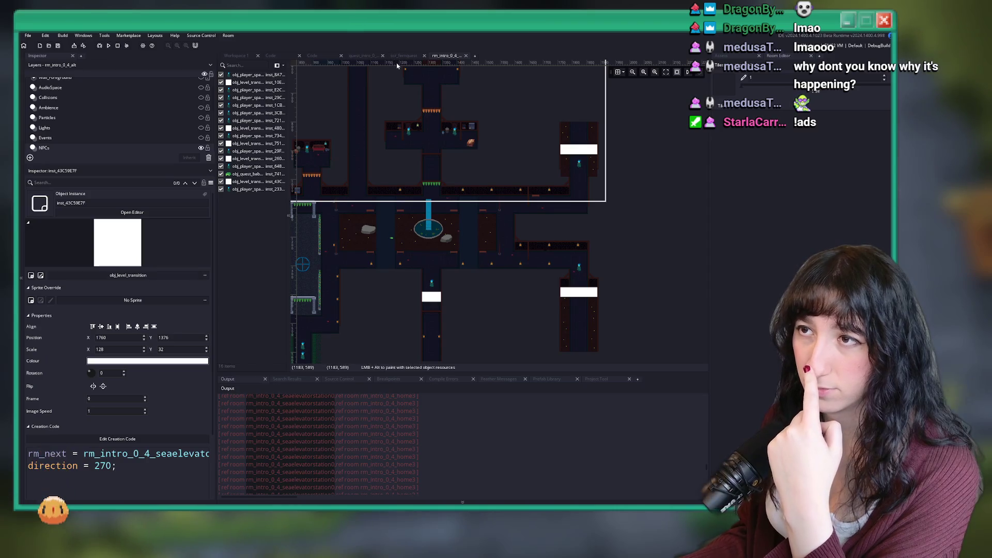
Step: Search assets for 'rstation', then return to the scr_fernquest script
key(ctrl+t)
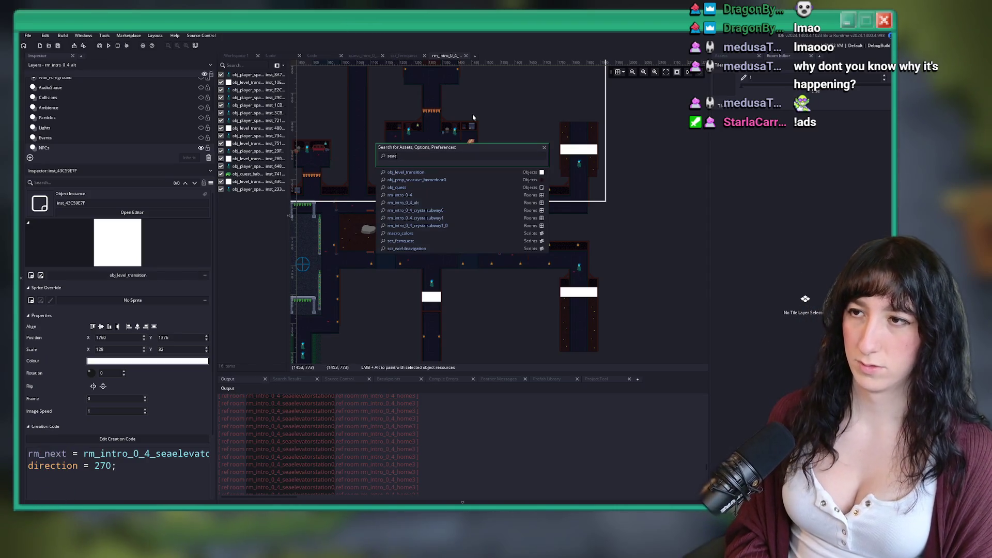
text(rstation)
key(Down)
key(Down)
key(Down)
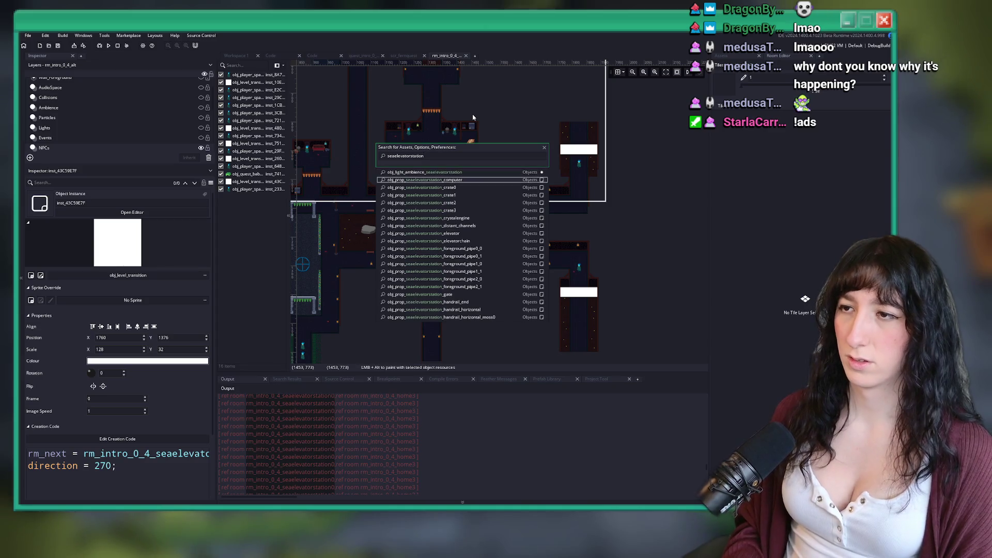
key(Escape)
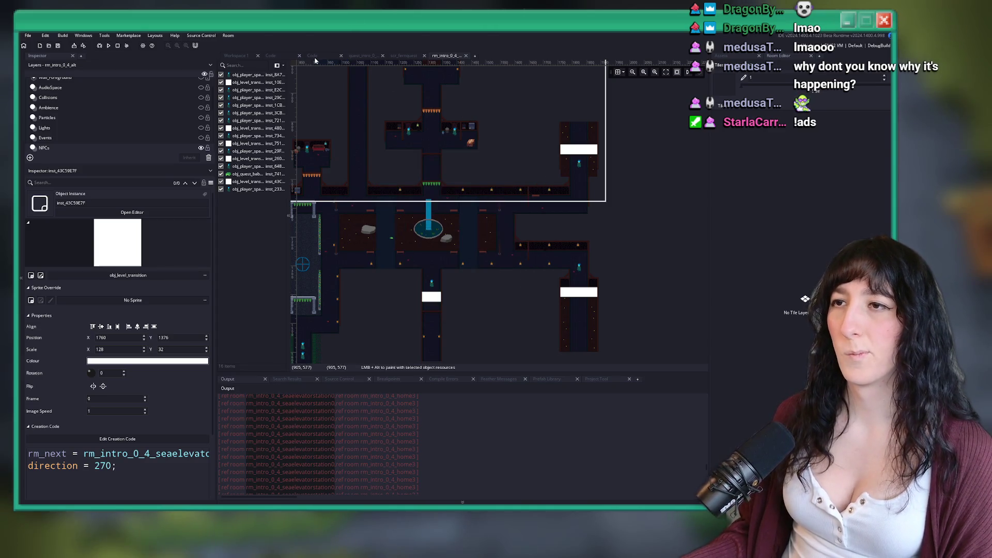
click(302, 54)
click(388, 56)
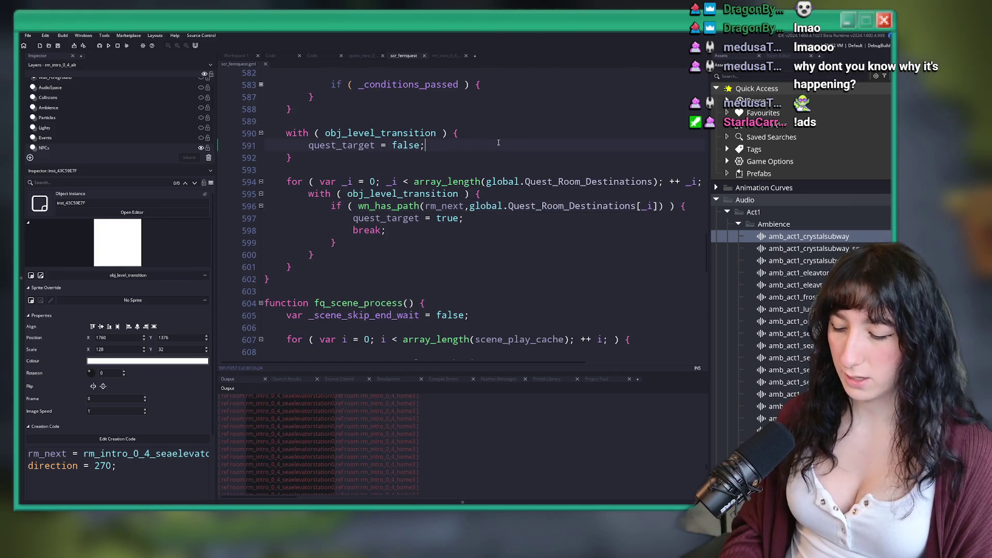
Step: Maximize the code editor and look through the quest_intro_0_4 and scr_fernquest code
key(F12)
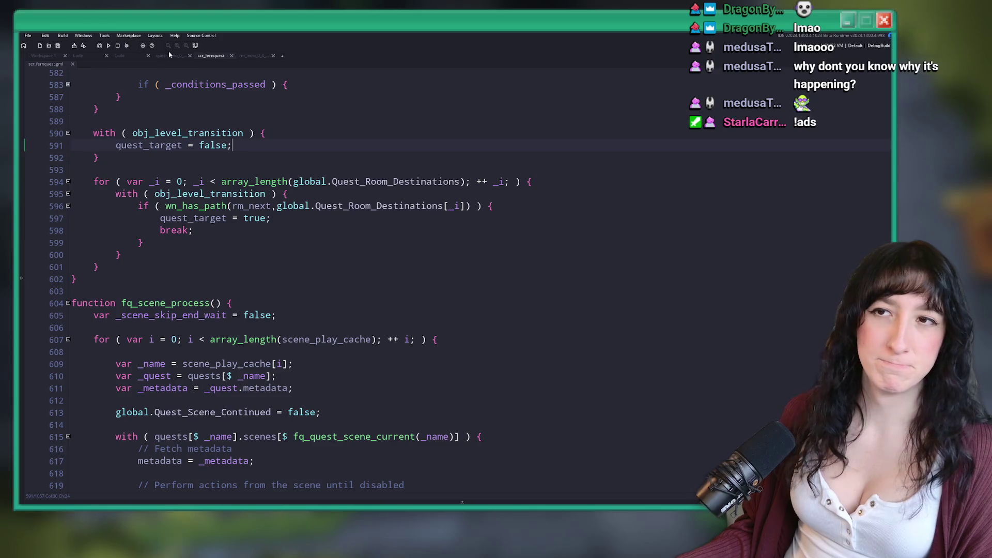
key(ctrl+Tab)
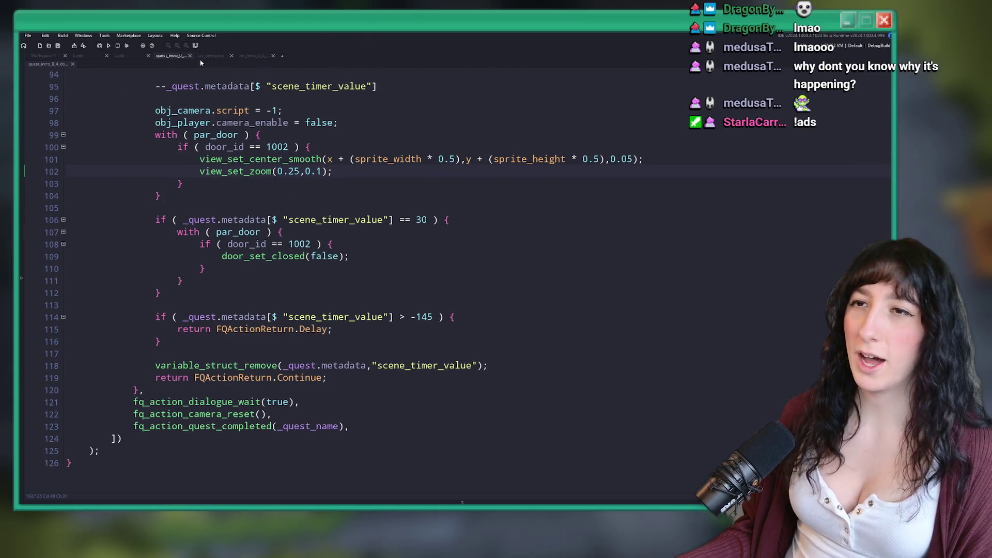
click(211, 56)
scroll(308, 246, down, 10)
scroll(308, 247, up, 2)
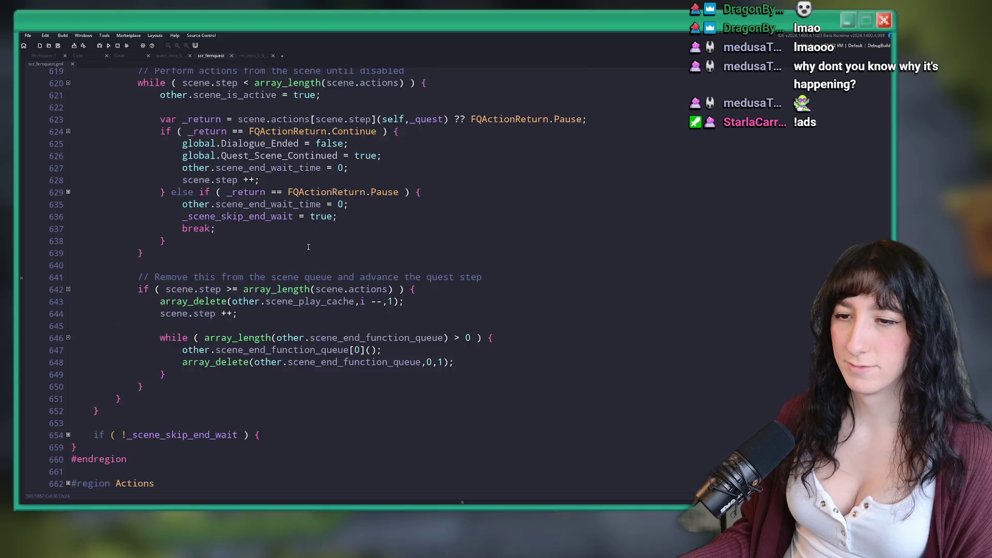
scroll(309, 247, up, 15)
scroll(404, 250, up, 15)
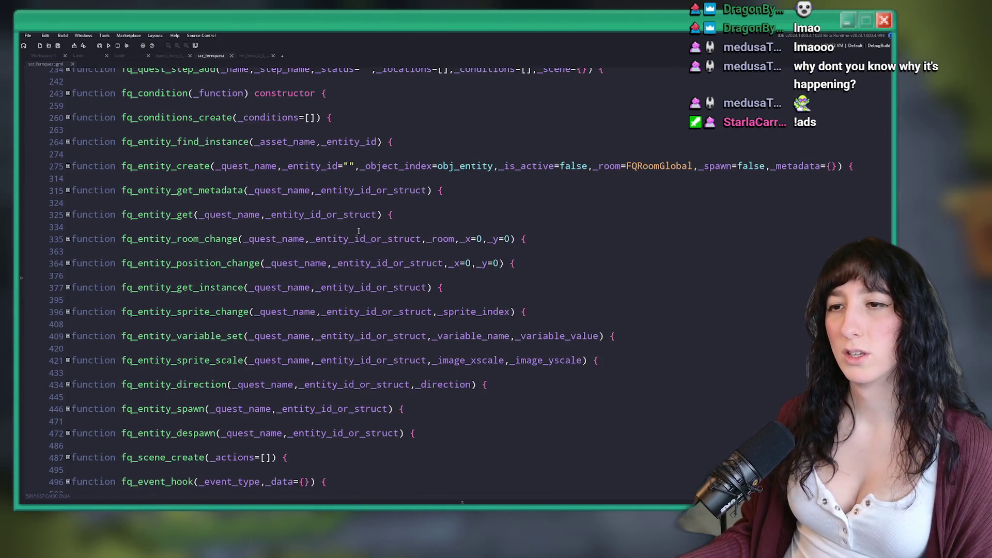
scroll(358, 230, down, 9)
Step: Find 'navigation' in the Ctrl+T asset search and open scr_worldnavigation
key(ctrl+t)
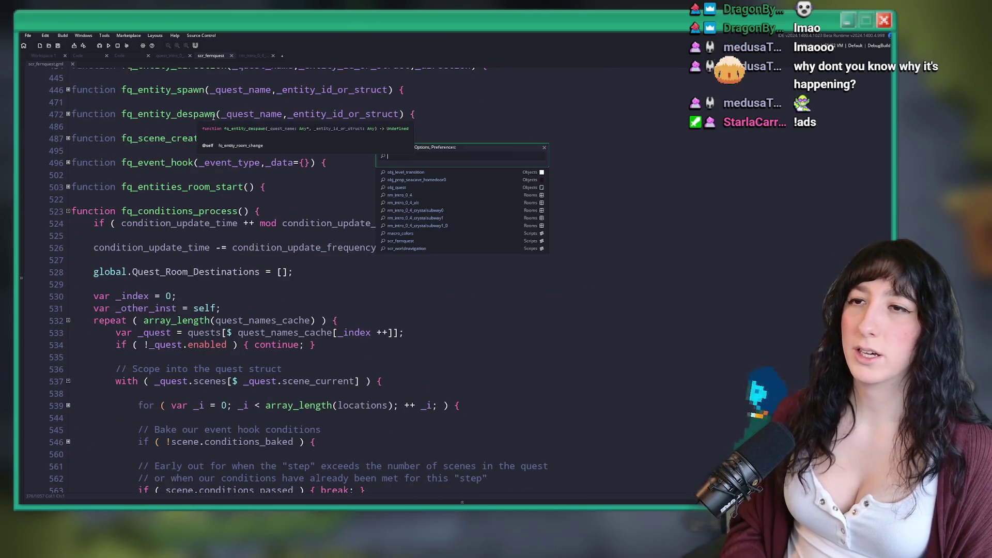
text(navigation)
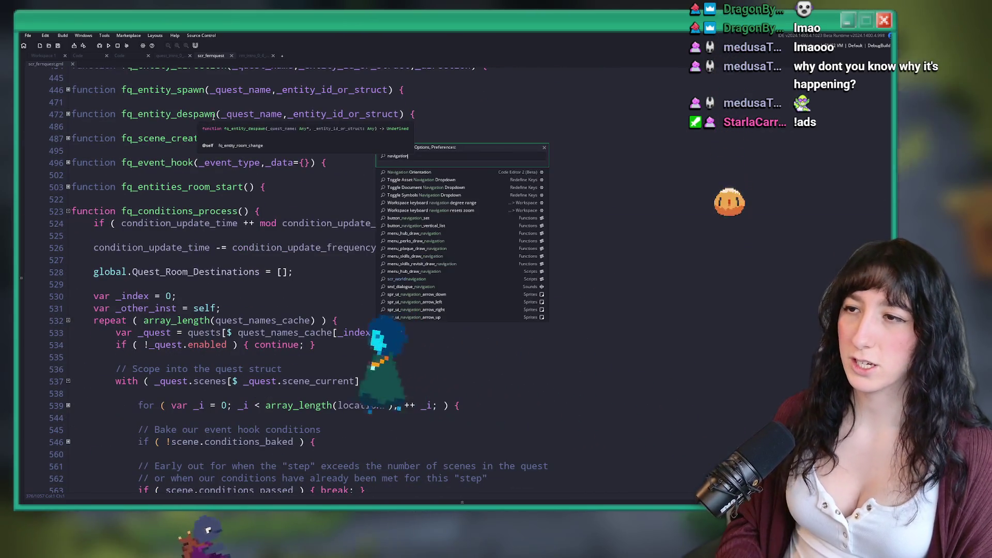
key(Down)
key(Down)
key(Down)
key(Return)
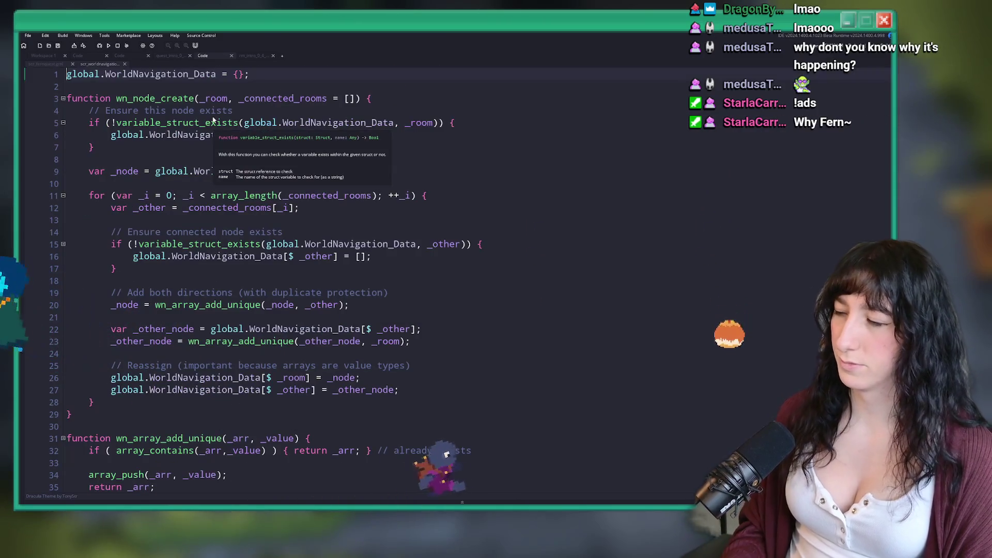
Step: Launch Aseprite in the background and return to the code
key(super)
text(aseprite)
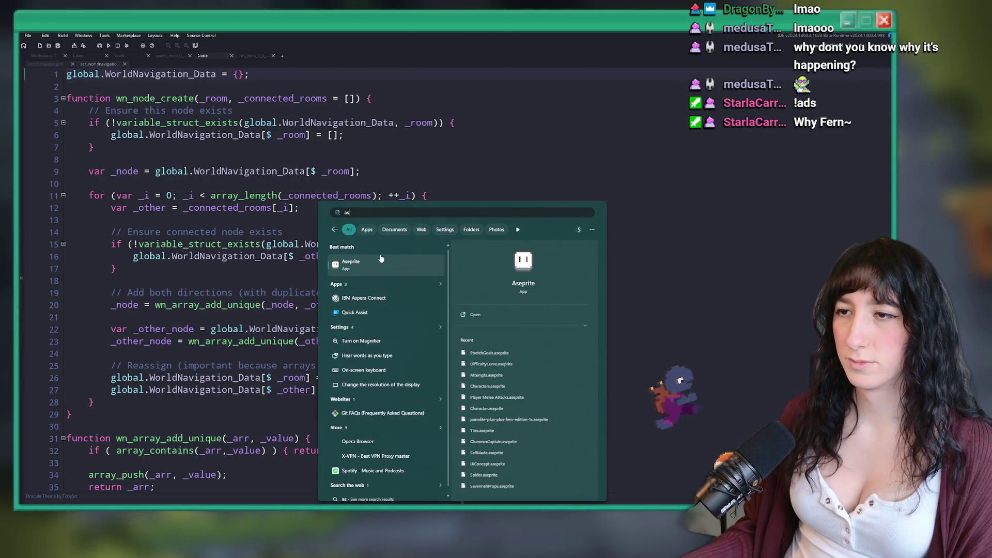
key(Return)
key(super+Down)
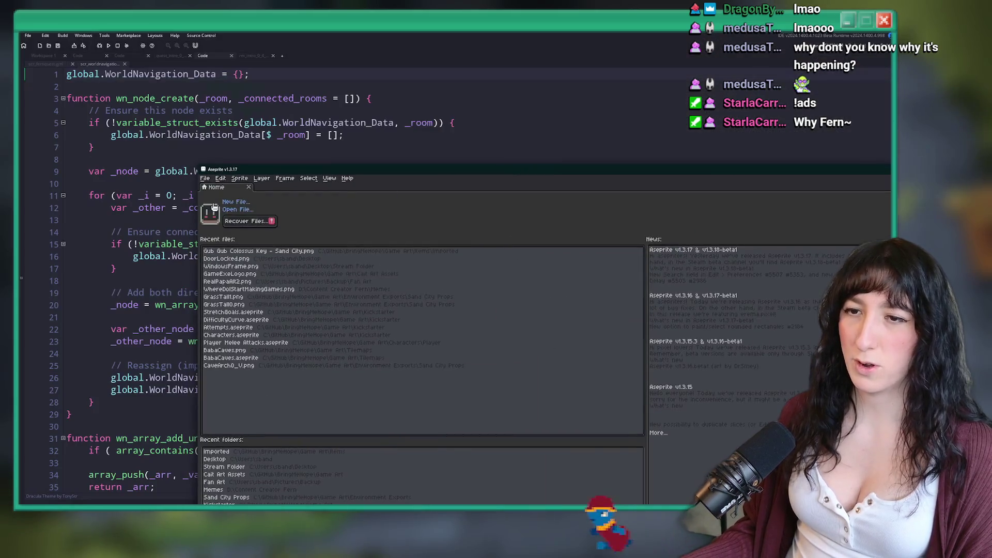
Step: Comment out the rm_intro_0_4_alt node on line 93 with //
scroll(164, 405, down, 10)
scroll(164, 405, down, 13)
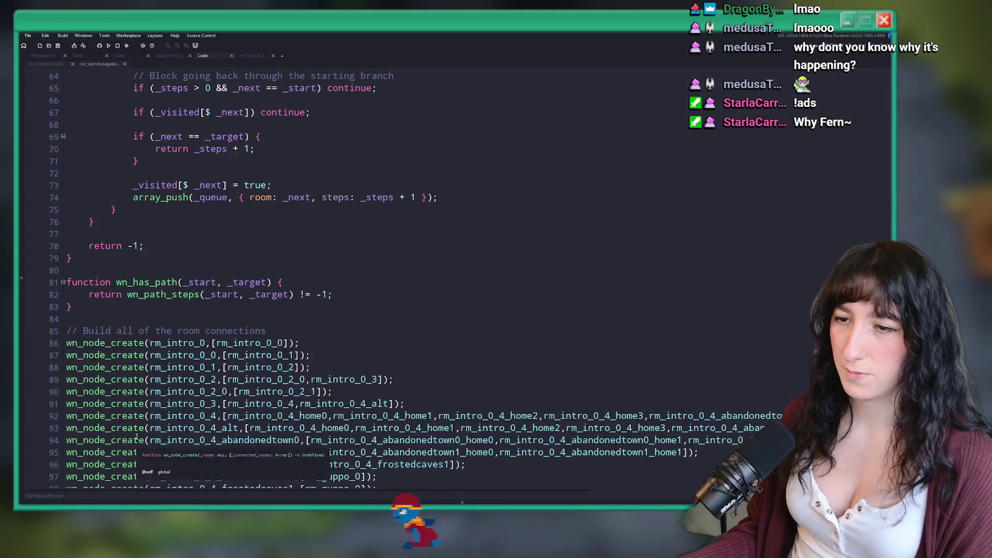
click(66, 205)
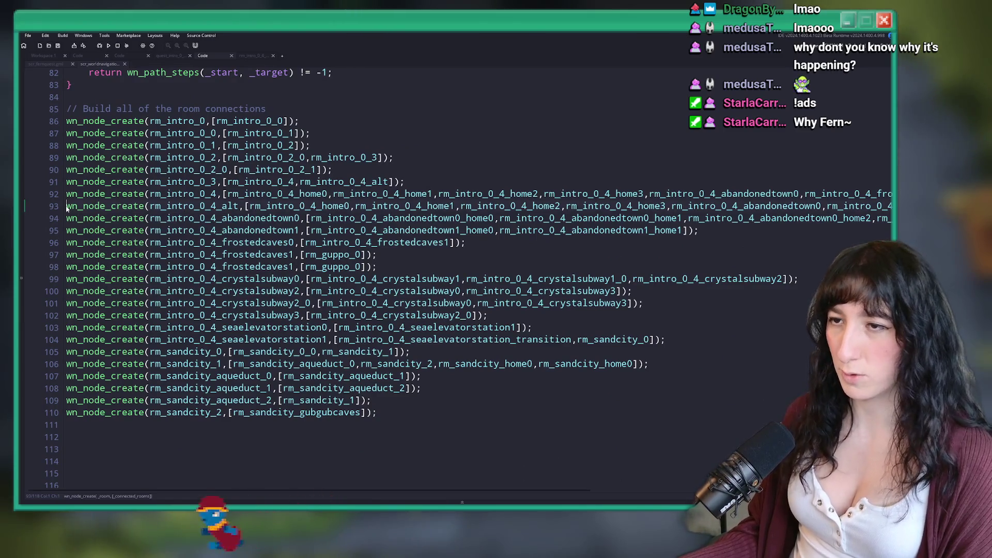
text(//)
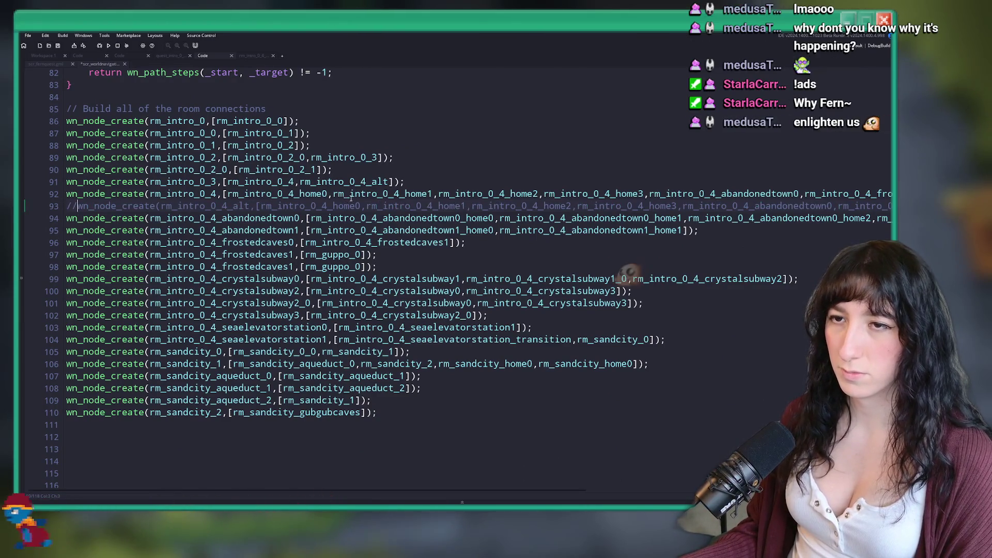
Step: Remove rm_intro_0_4_alt from rm_intro_0_3's connections on line 91, then start a build
click(367, 182)
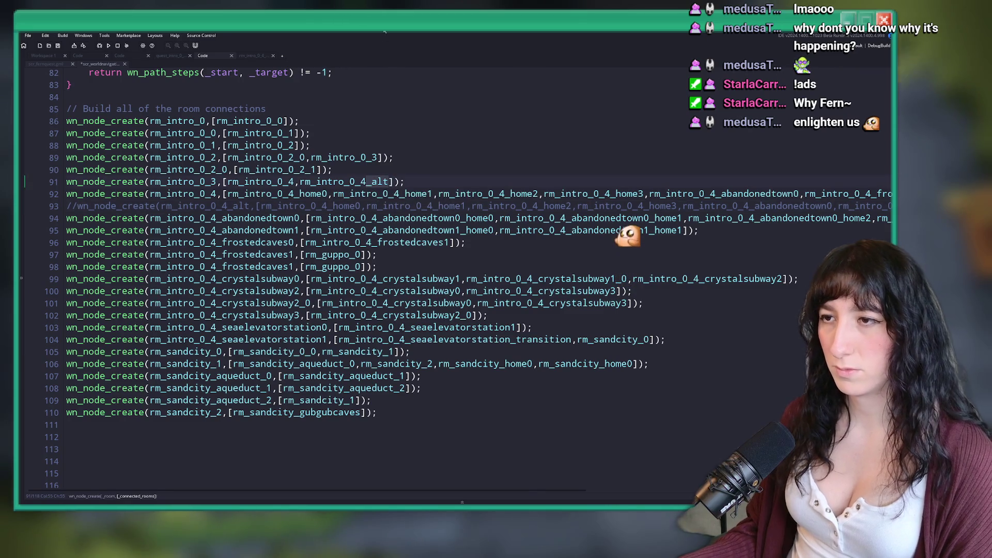
key(Delete)
key(Delete)
key(Delete)
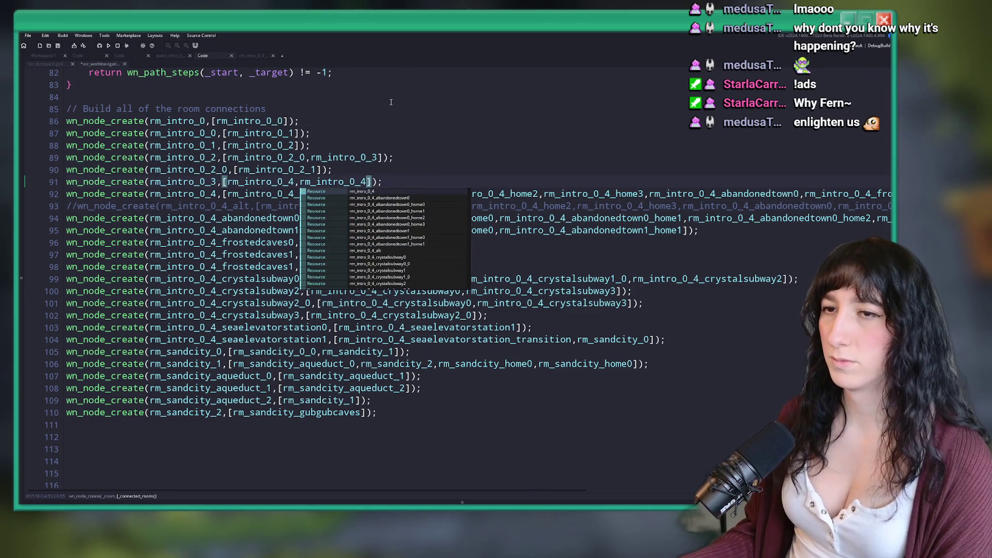
click(392, 108)
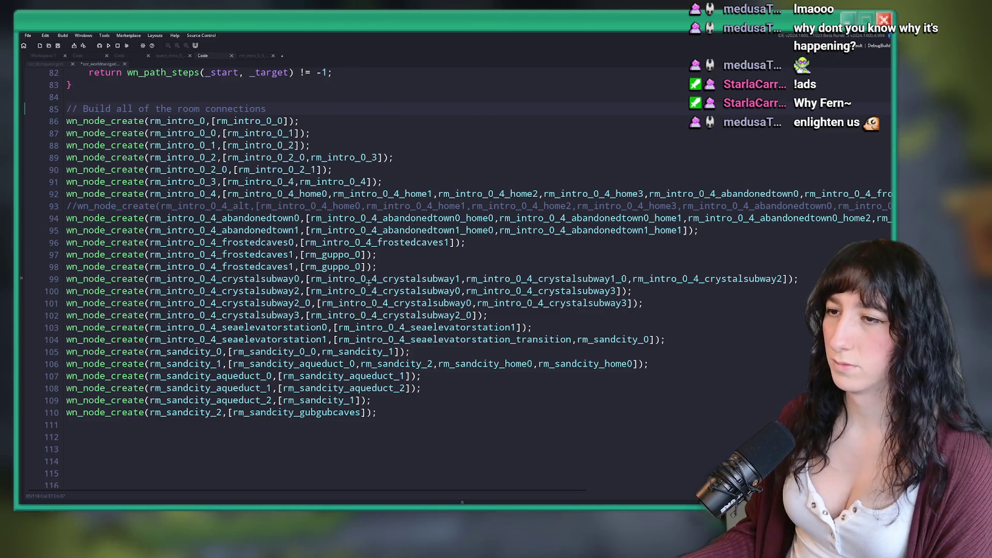
double_click(366, 181)
key(ctrl+f)
double_click(360, 182)
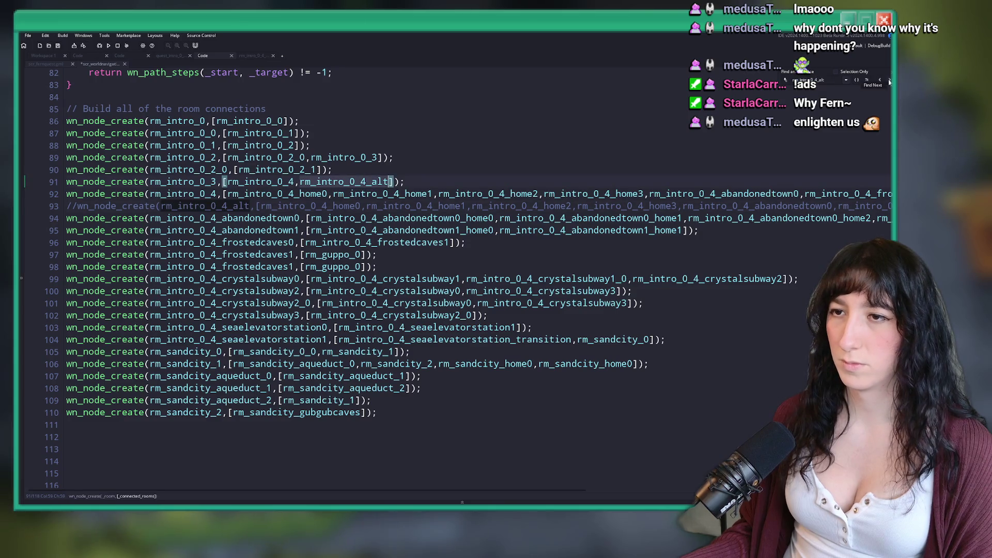
key(BackSpace)
key(BackSpace)
key(F5)
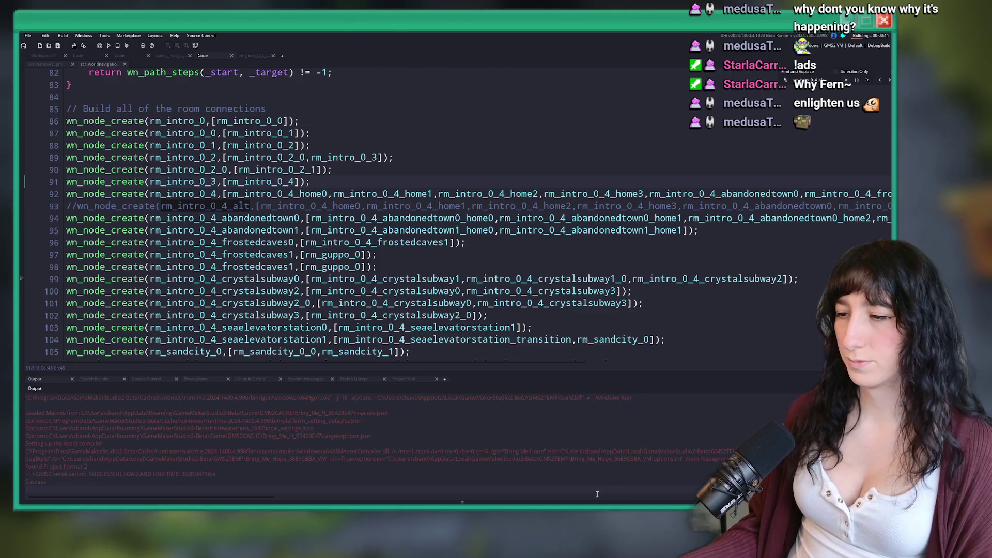
key(alt+Tab)
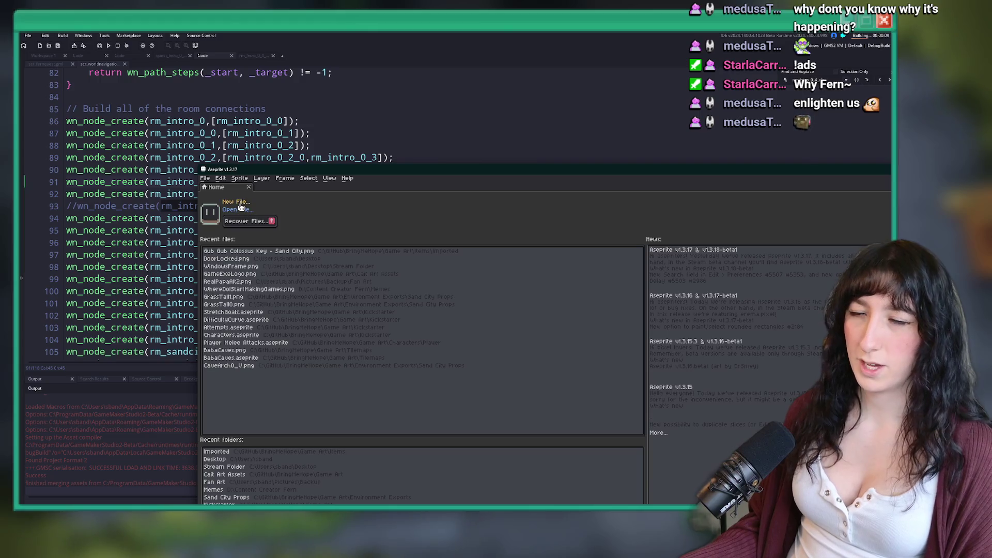
Step: Create a new 1000×1000 sprite
click(241, 207)
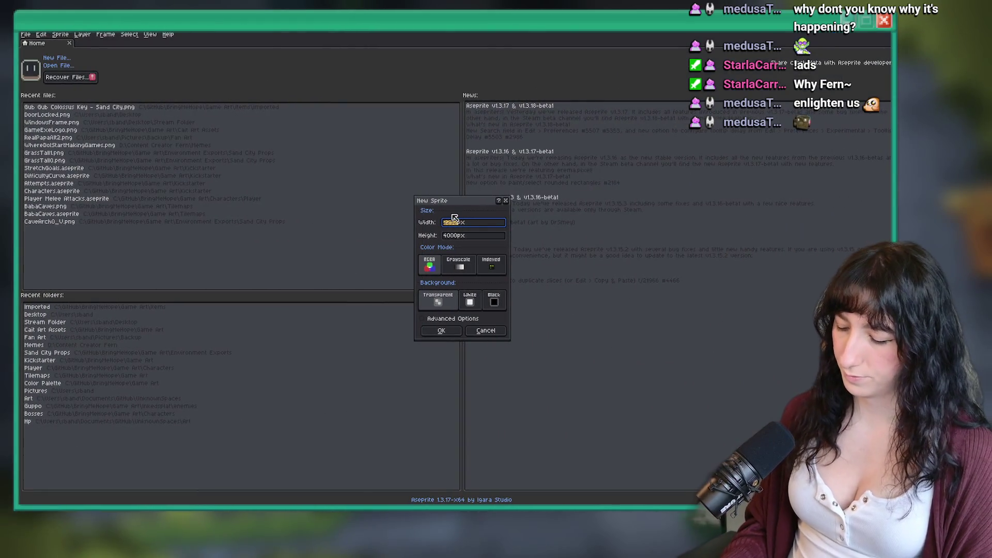
key(Tab)
text(1)
key(Return)
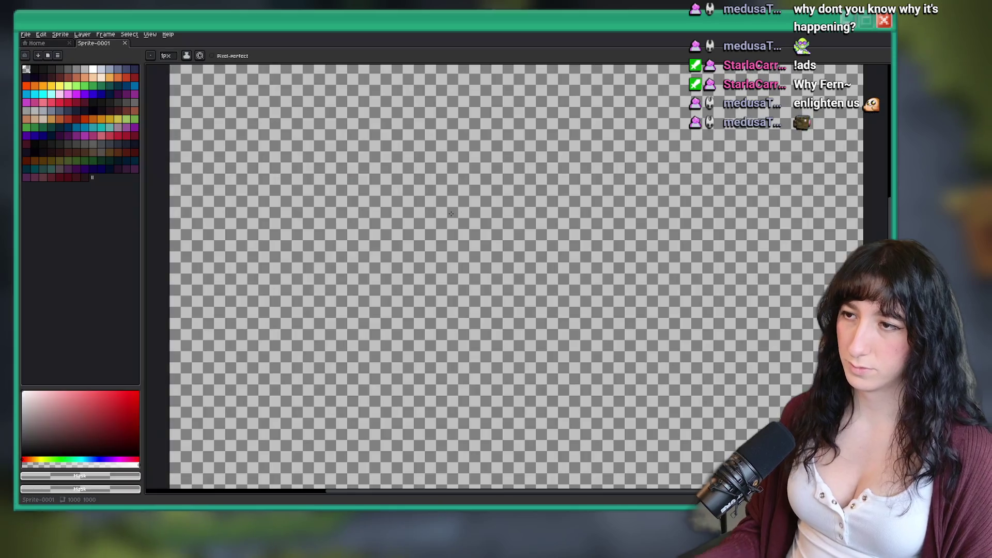
Step: Fill the canvas near-black, add an empty layer, and pick white
key(g)
click(492, 232)
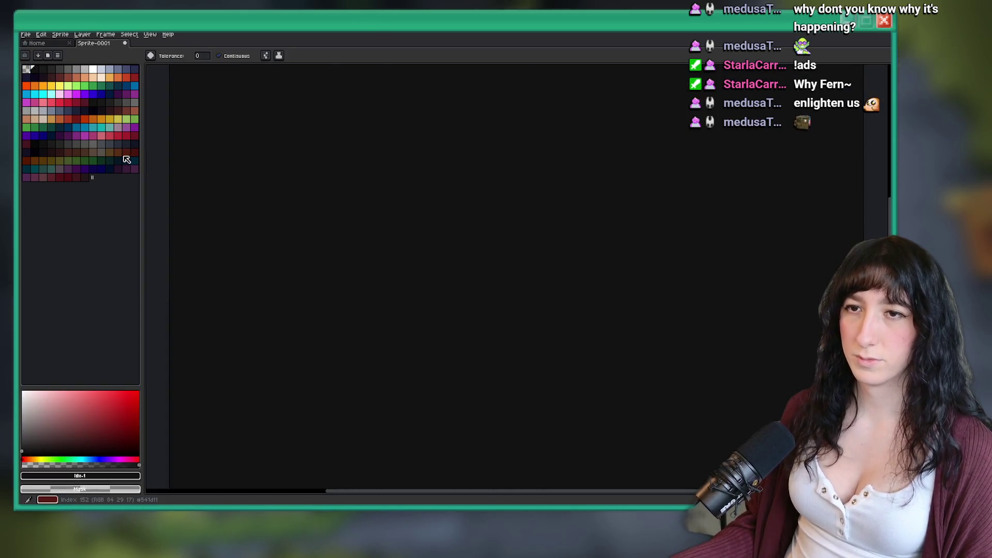
click(31, 141)
click(425, 215)
key(shift+n)
key(Tab)
click(92, 70)
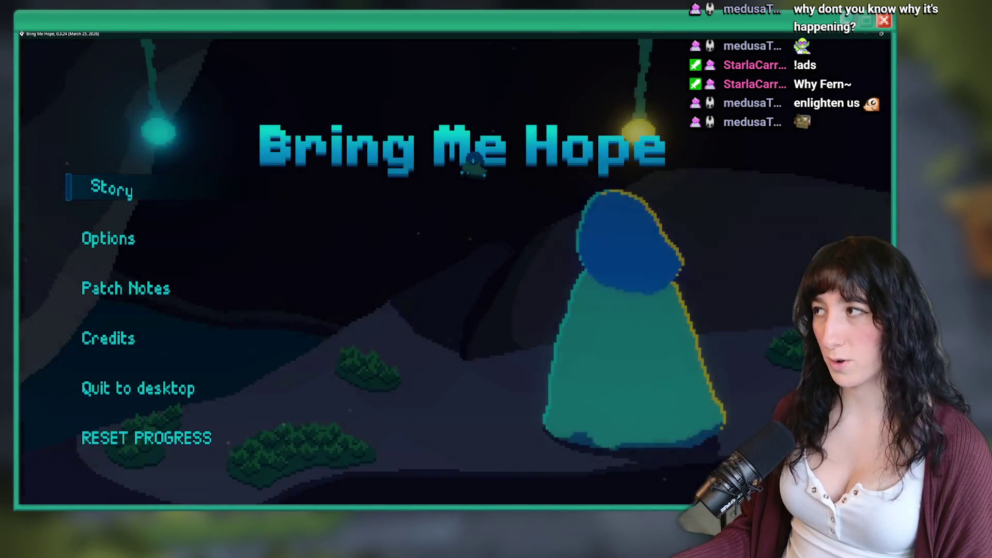
Step: Start Story mode and walk right through Sea Cave City, then up into the grass
click(104, 192)
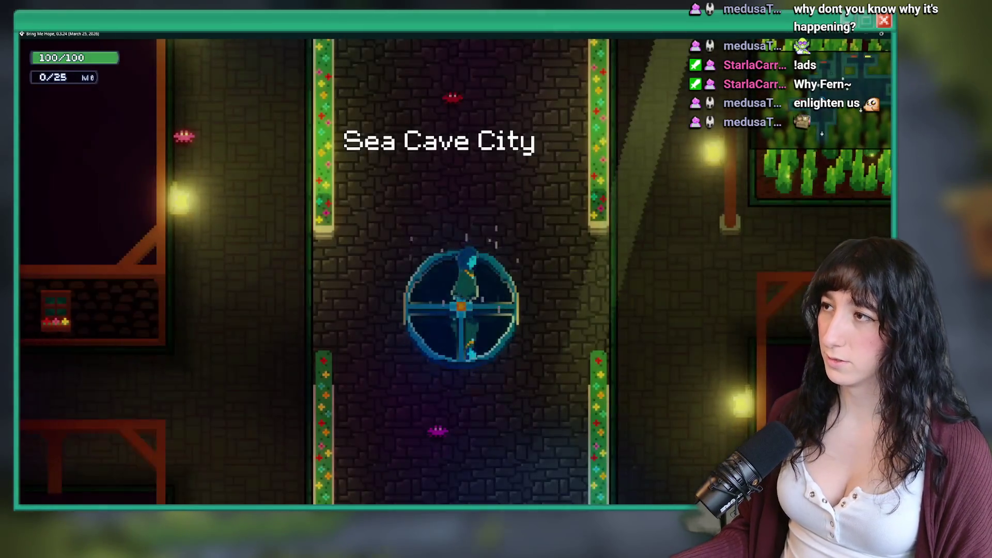
key(d)
key(w)
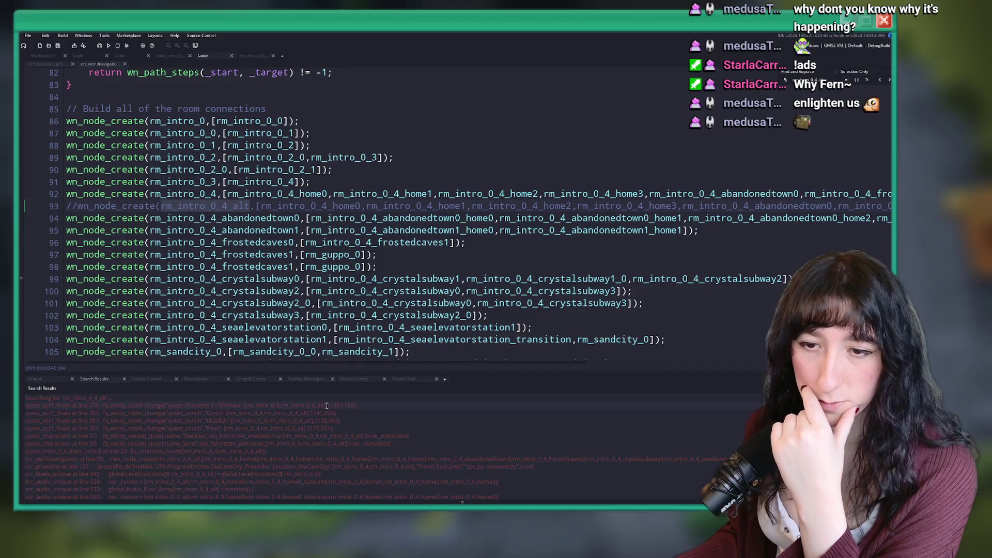
Step: Open the first rm_intro_0_4_alt search result and look over its code
double_click(310, 406)
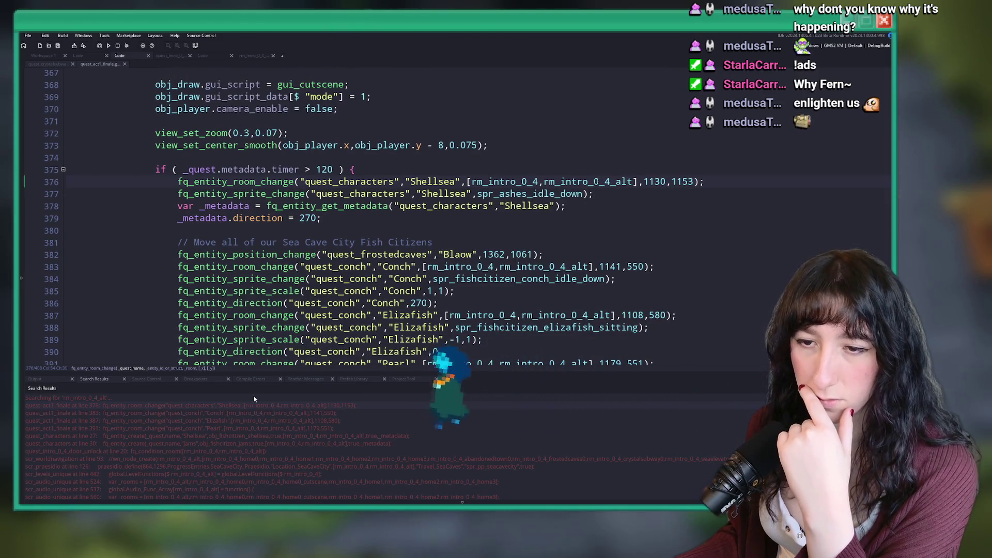
scroll(153, 455, down, 2)
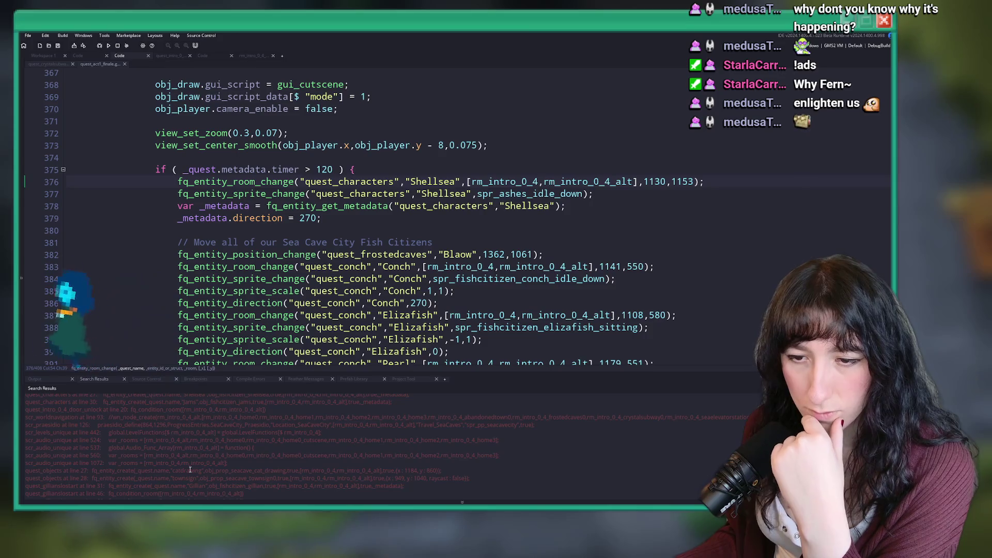
scroll(136, 451, down, 3)
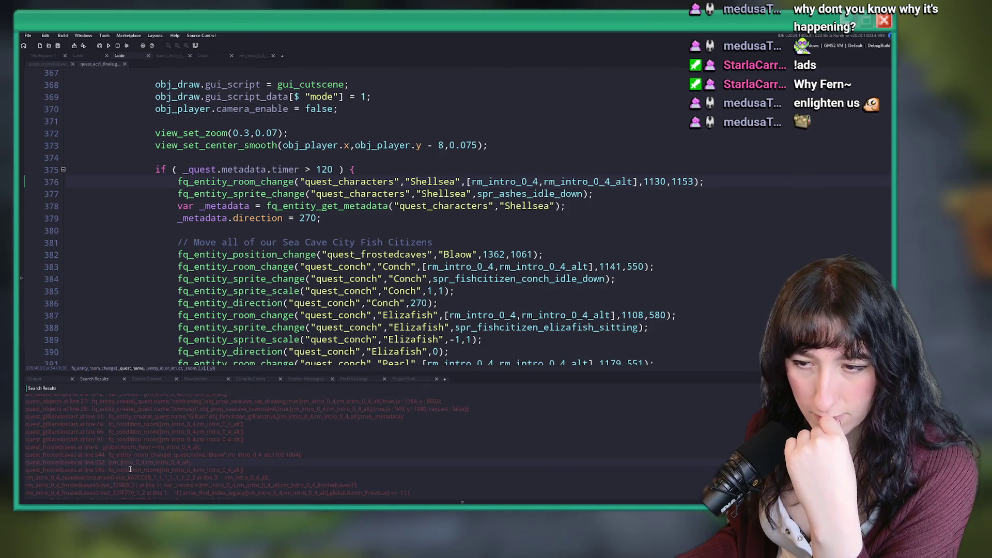
scroll(127, 468, up, 5)
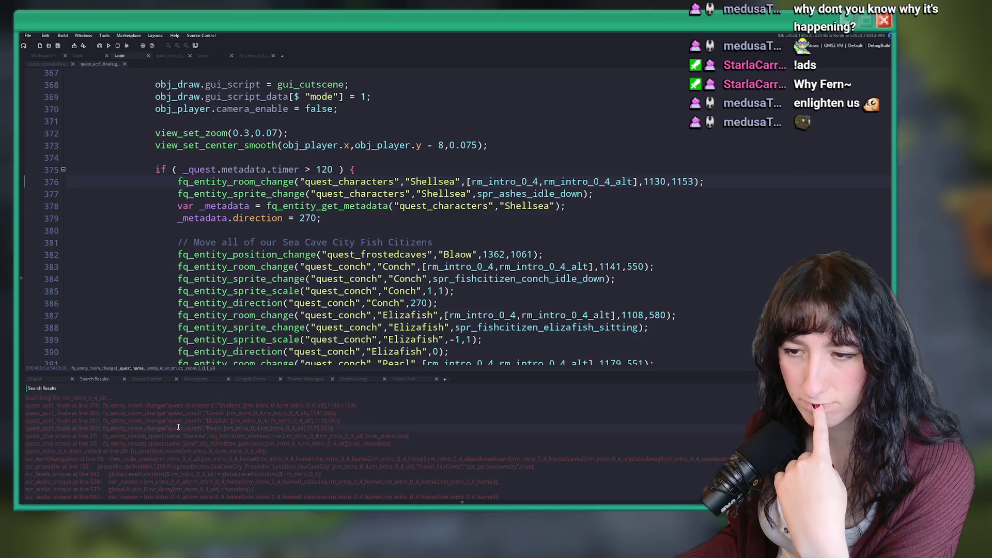
scroll(179, 426, down, 3)
scroll(478, 182, up, 2)
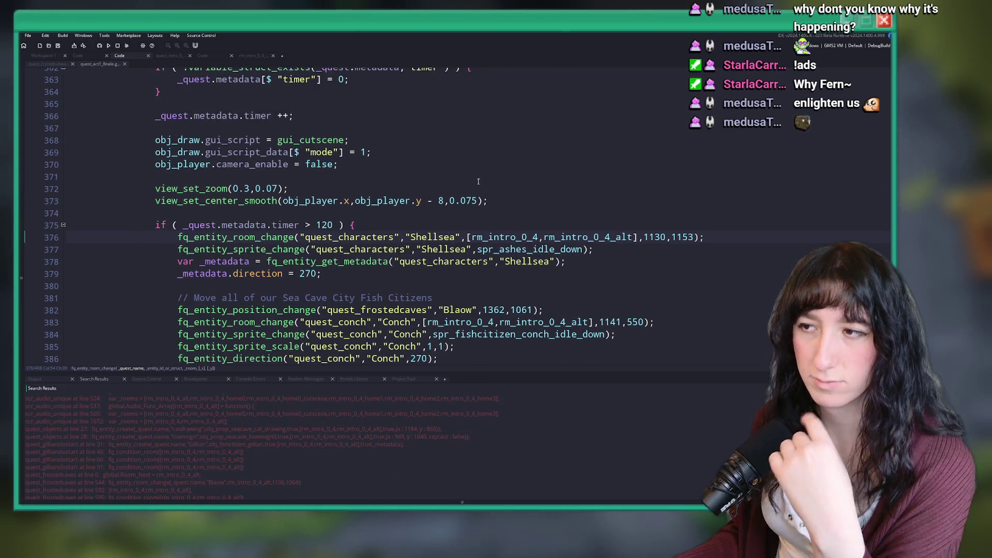
Step: Search the whole project for rm_intro_0_4_alt, review the results, and close the search
double_click(588, 235)
key(ctrl+shift+f)
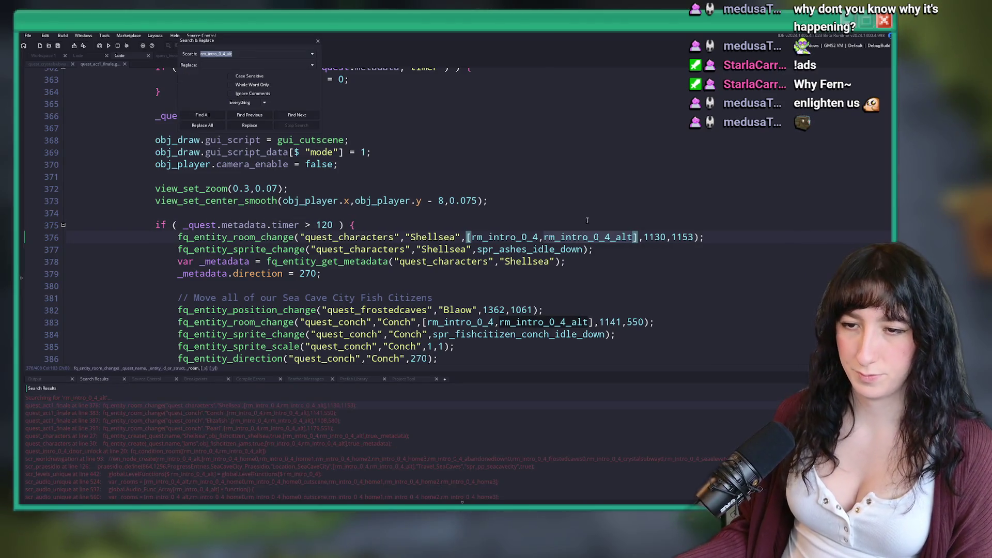
key(Return)
scroll(256, 427, up, 1)
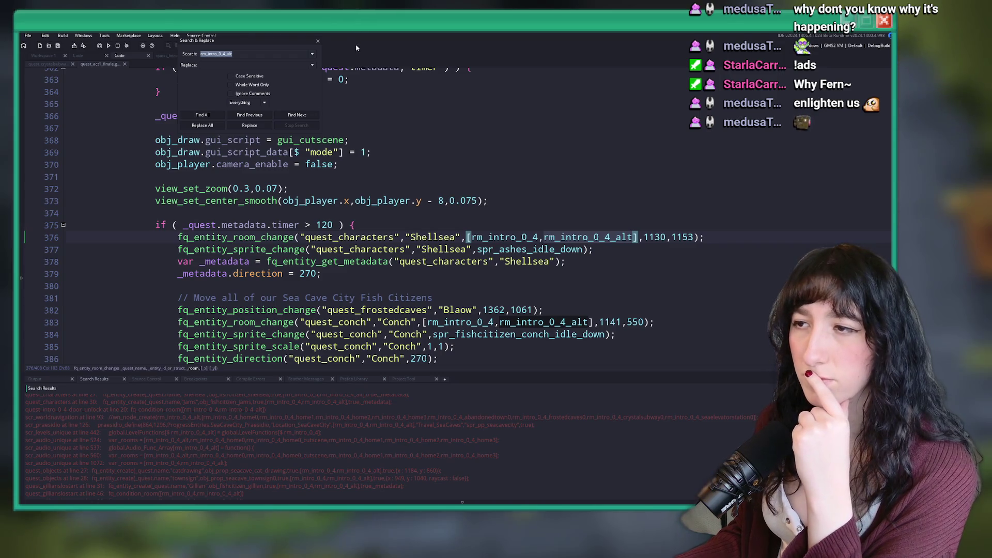
click(318, 42)
Step: Review lines 376–377 of quest_act1_finale where rm_intro_0_4_alt is used
click(711, 233)
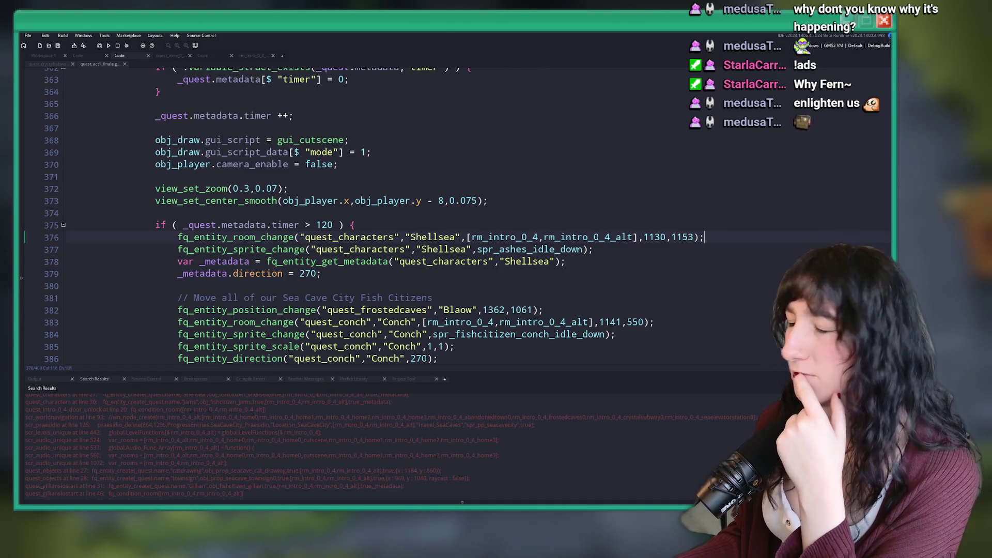
click(638, 251)
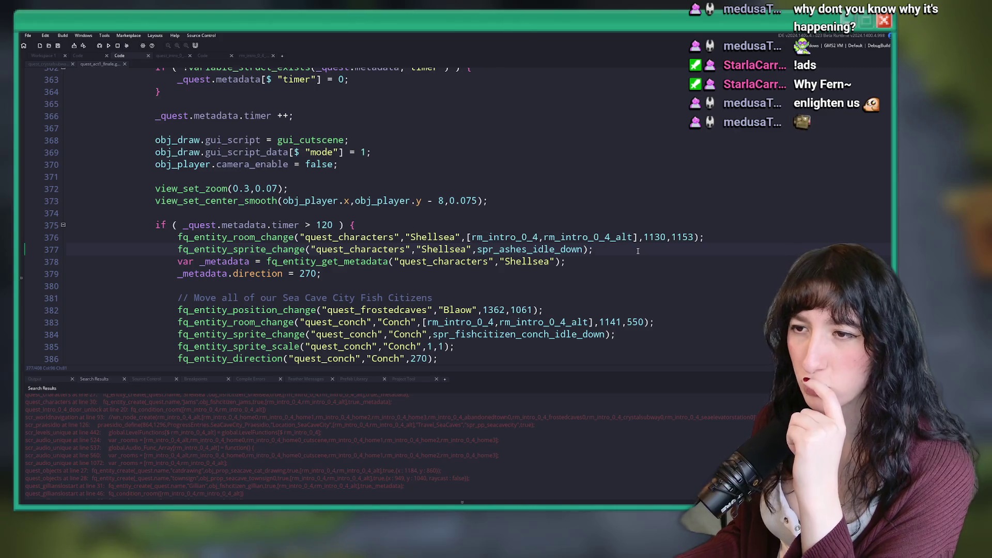
scroll(408, 233, down, 1)
scroll(408, 233, up, 1)
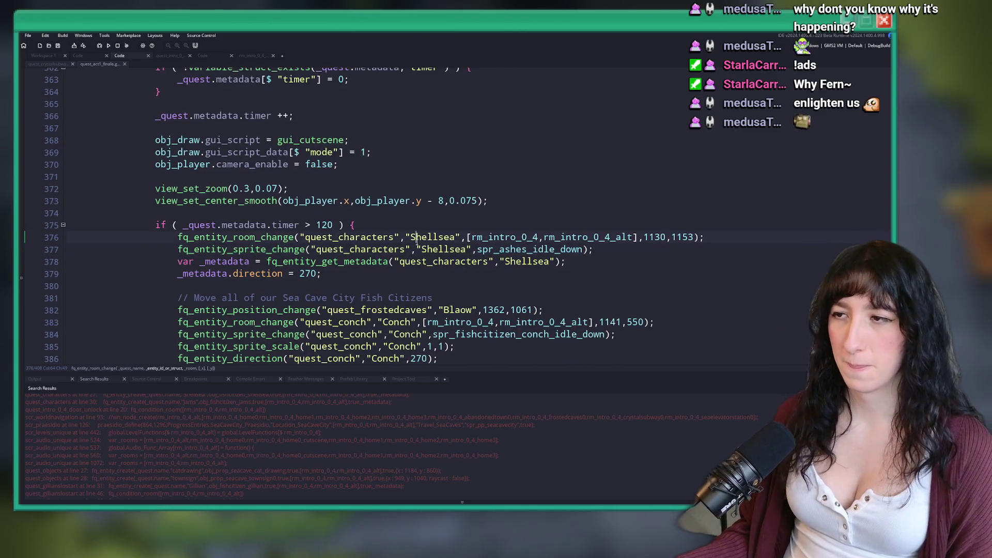
scroll(416, 238, down, 2)
scroll(416, 241, up, 1)
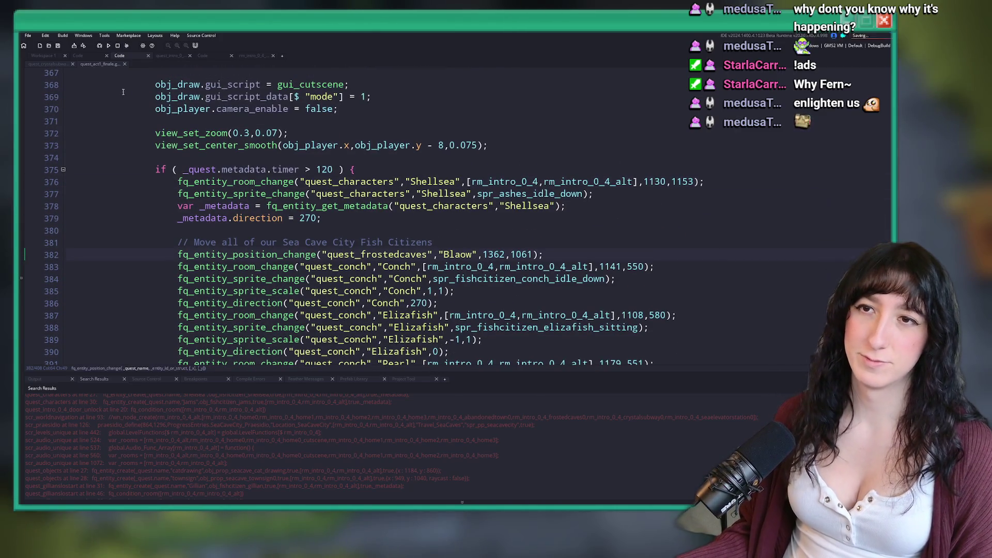
Step: Undo the stray step-description text in quest_abandonedtown
click(48, 63)
click(217, 56)
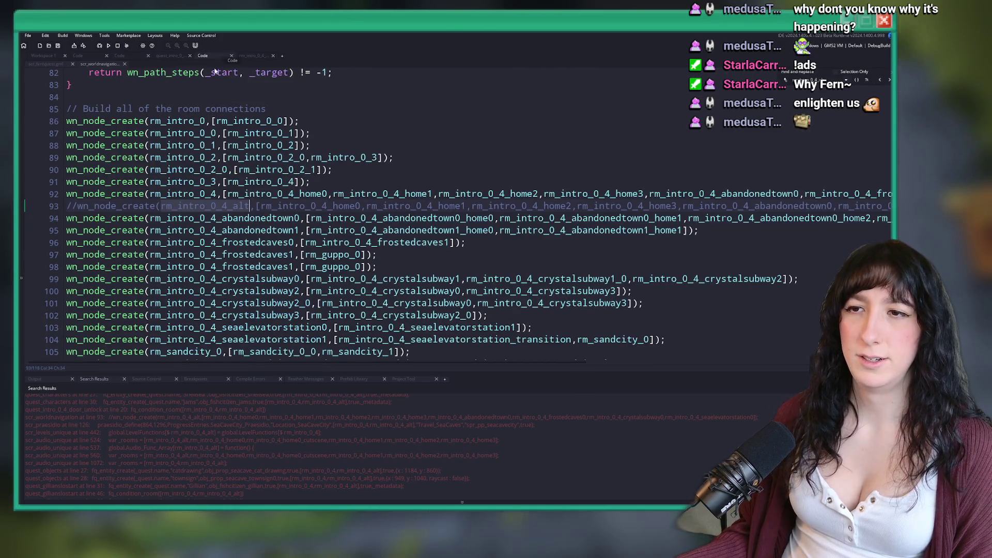
click(120, 57)
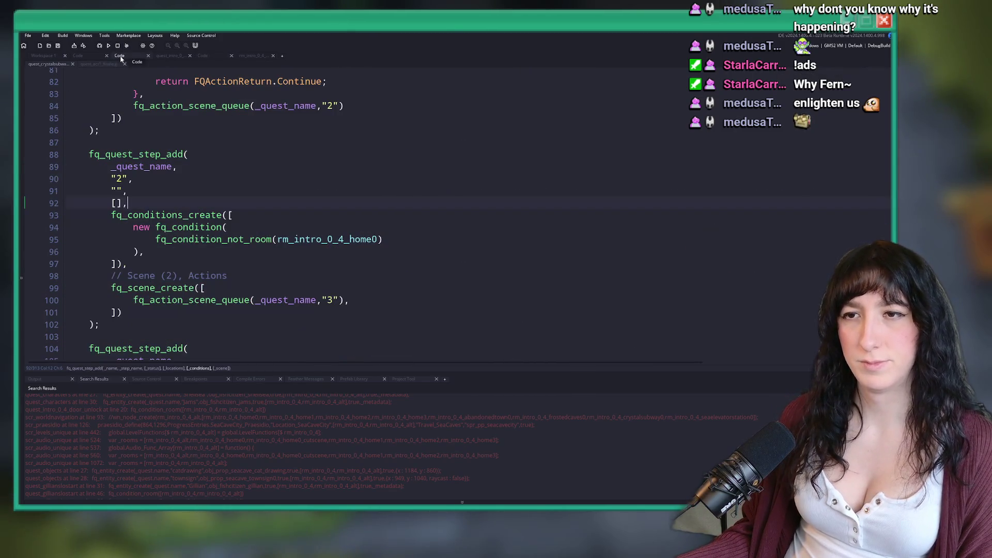
click(91, 59)
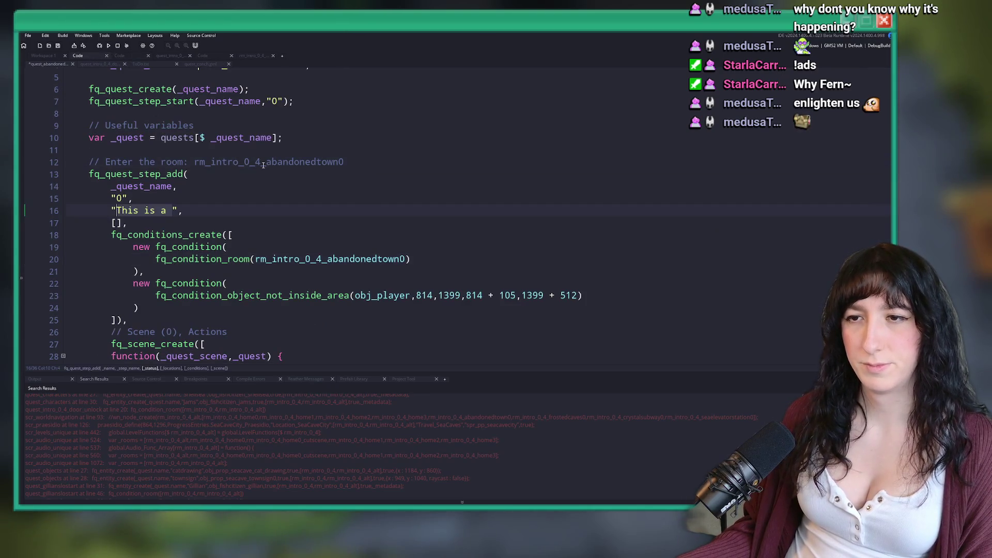
key(ctrl+z)
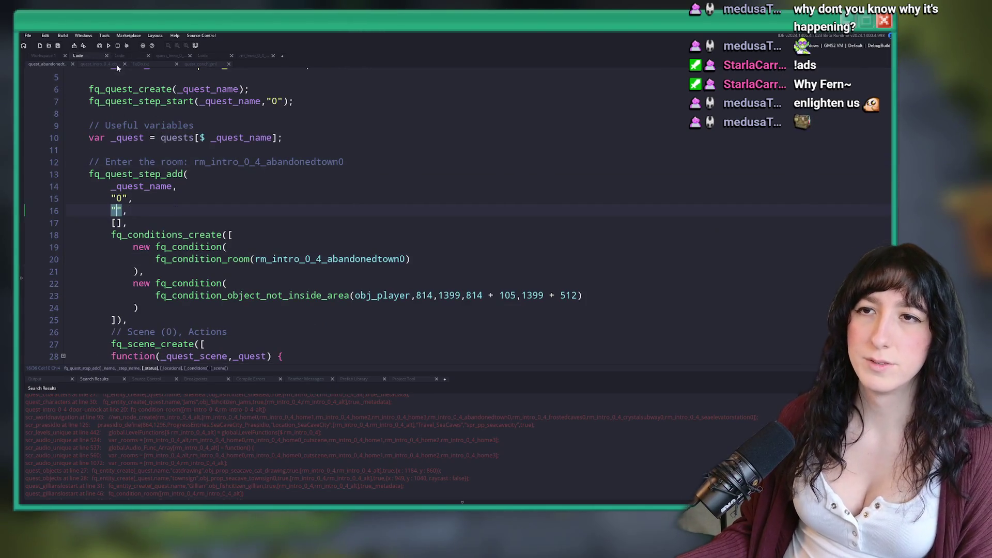
Step: Go to the room-logging line in scr_fernquest and build and run the game
click(119, 56)
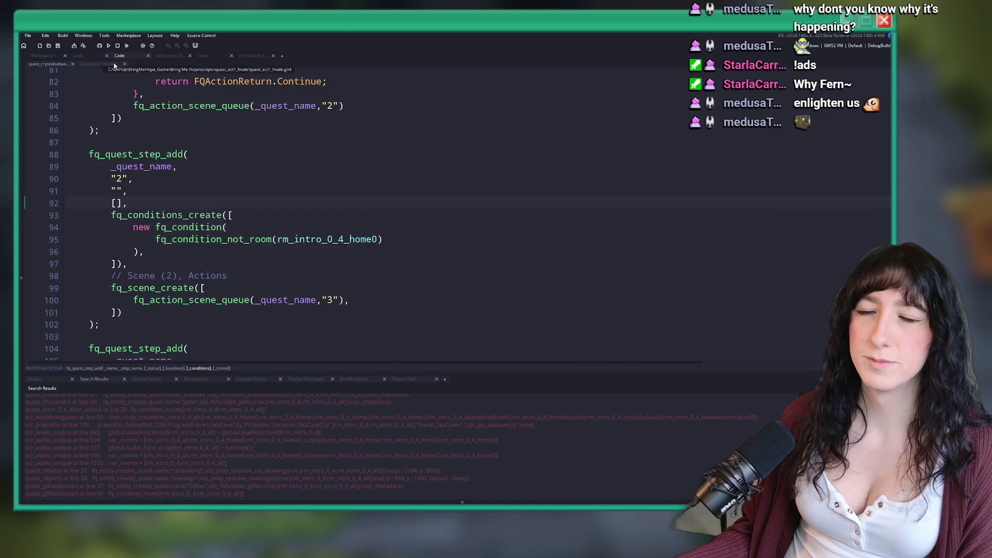
click(202, 56)
click(47, 64)
scroll(335, 157, down, 10)
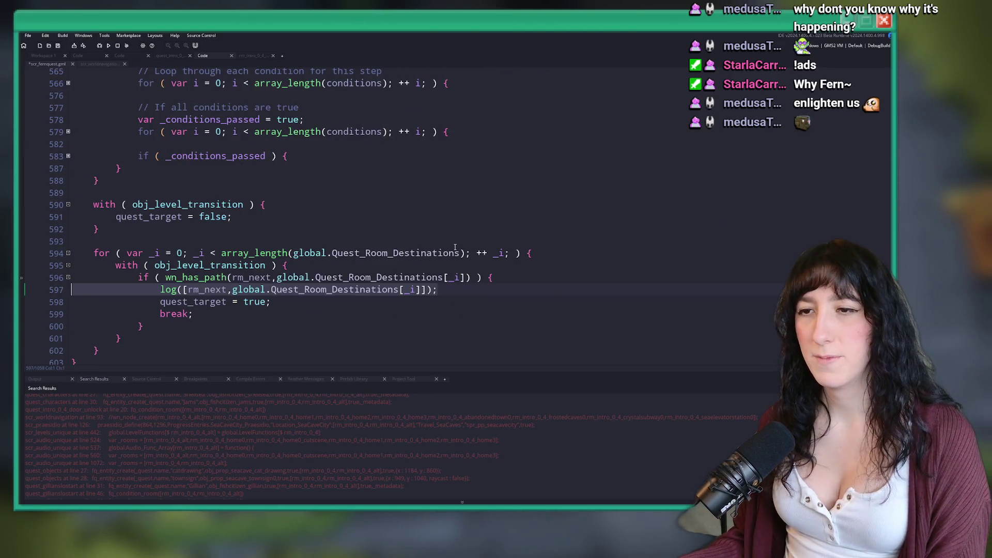
key(F5)
click(453, 289)
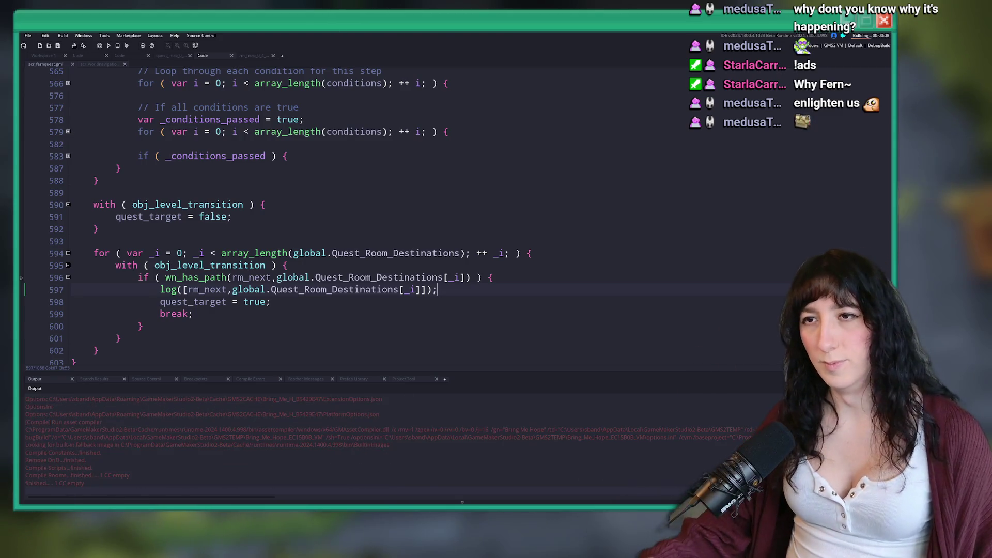
Step: Start Story mode, load Sea Cave City, and walk right from the fountain
scroll(262, 231, up, 10)
scroll(262, 231, down, 15)
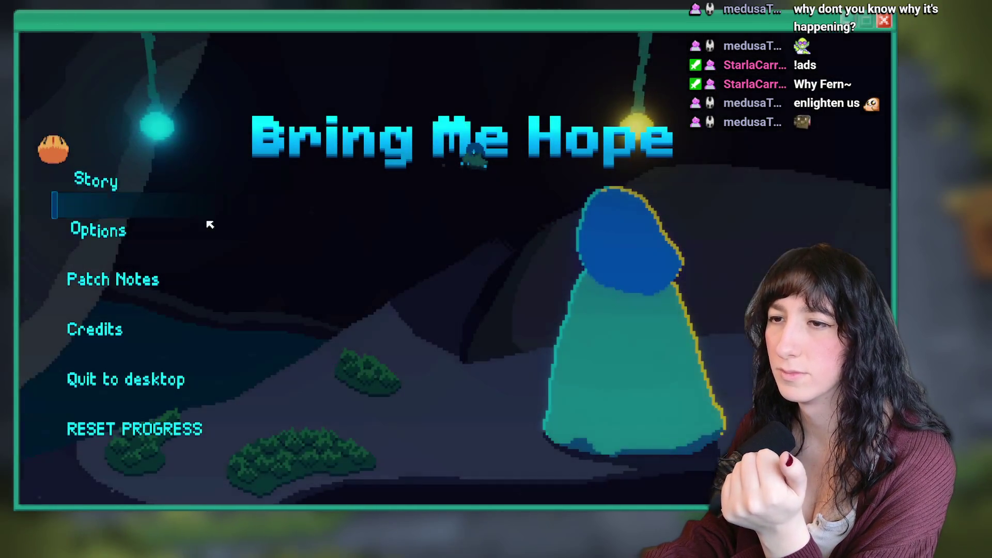
click(168, 204)
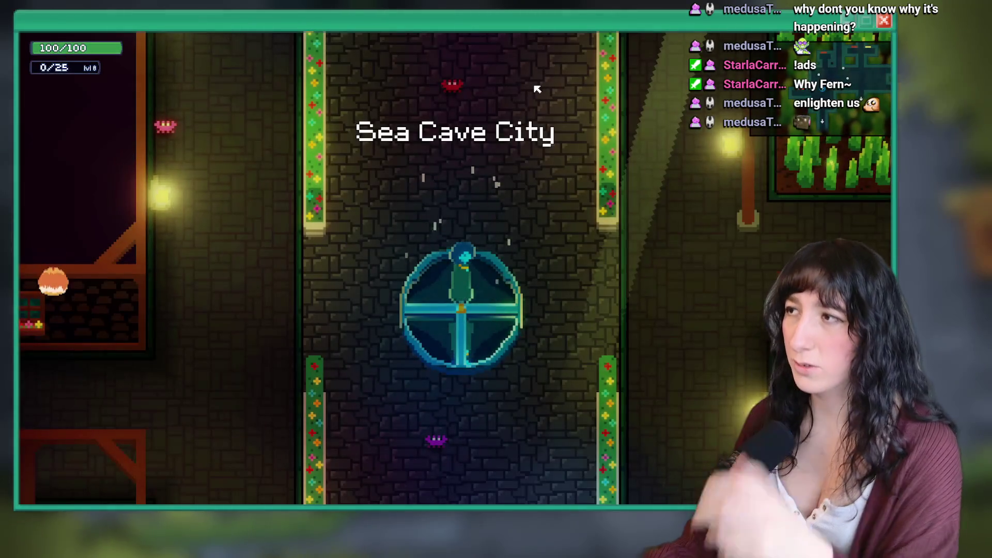
key(d)
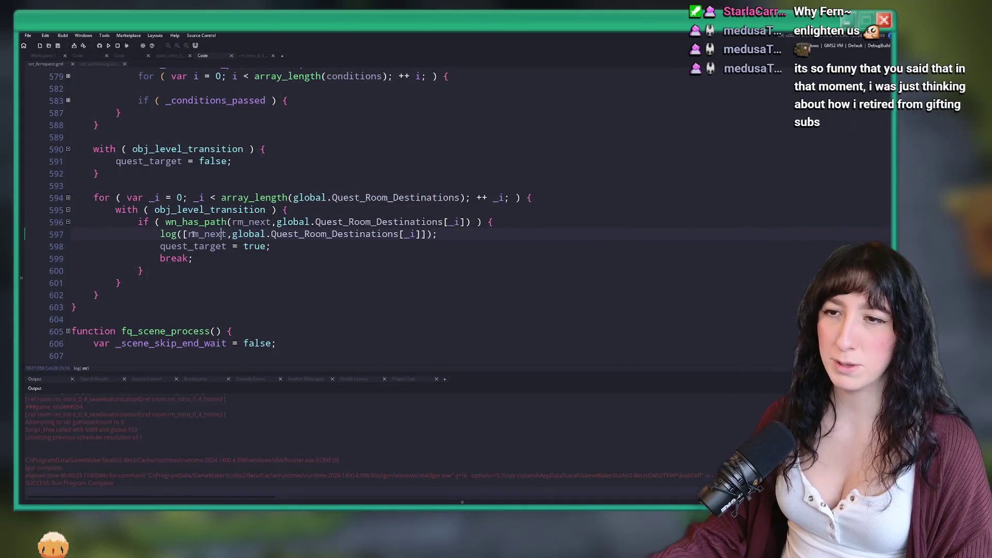
Step: Delete the room-logging line 597 and jump to wn_has_path, scrolling up to wn_path_steps
triple_click(191, 234)
key(BackSpace)
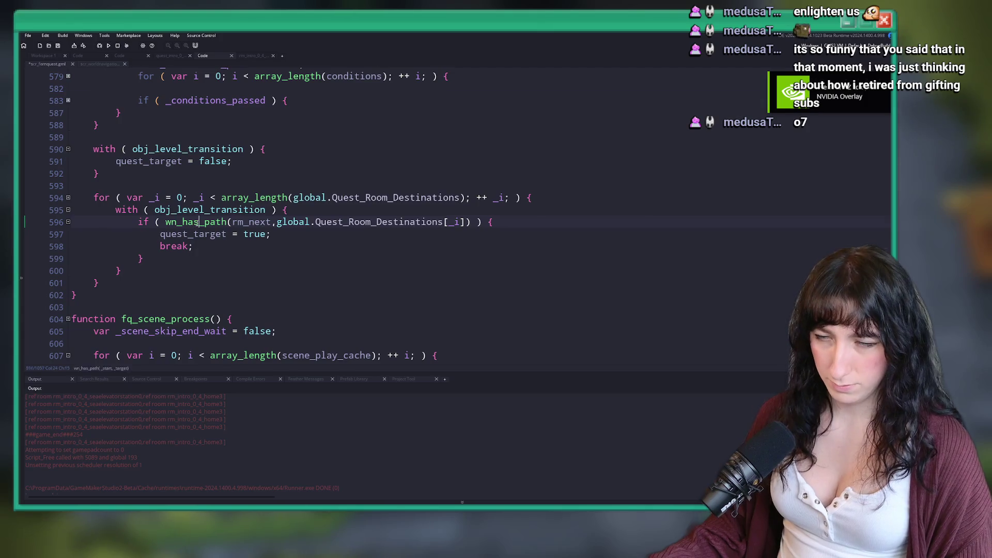
middle_click(192, 228)
scroll(188, 172, up, 6)
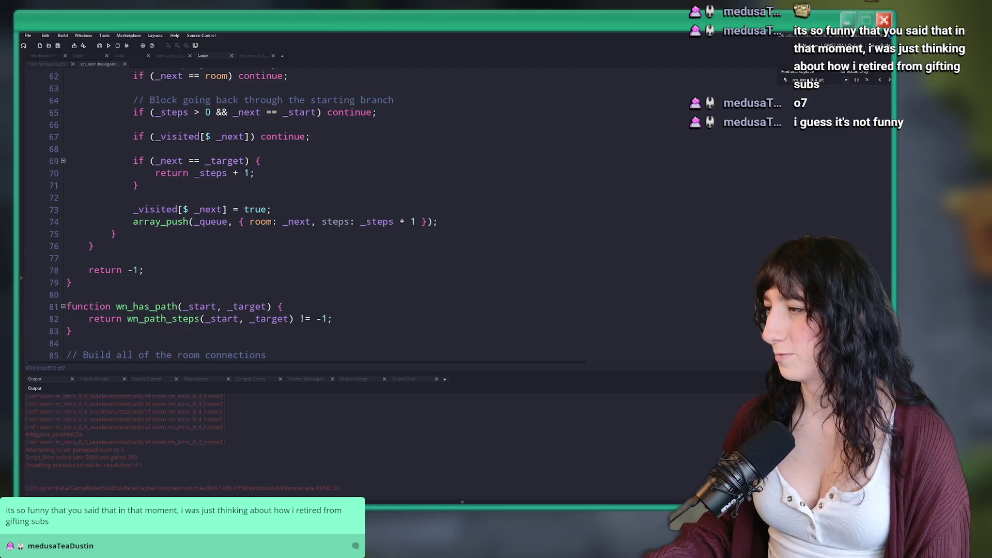
Step: Add a 'var _roomskd_traveled = 0;' line below the queue declaration in wn_path_steps
scroll(464, 135, up, 5)
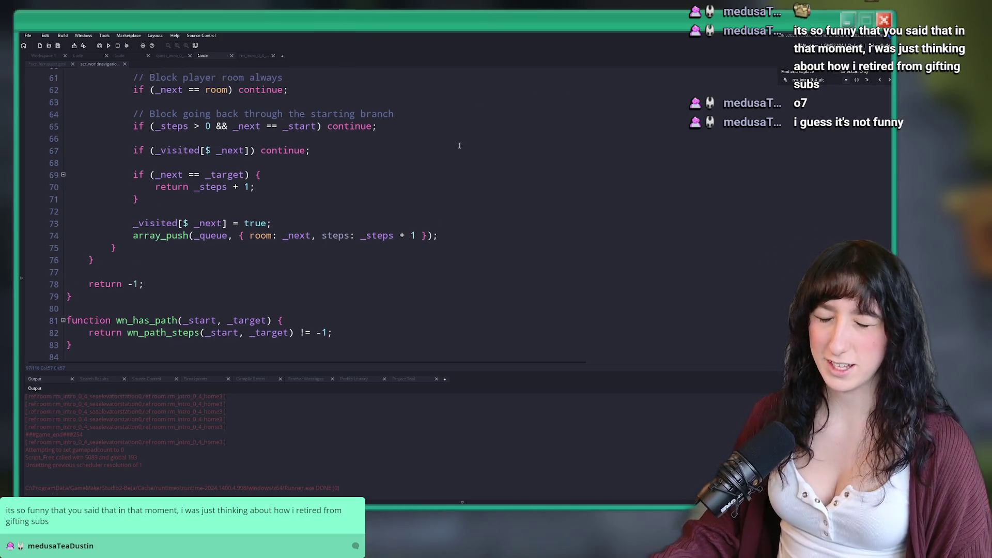
click(444, 176)
scroll(441, 183, up, 2)
scroll(455, 175, up, 3)
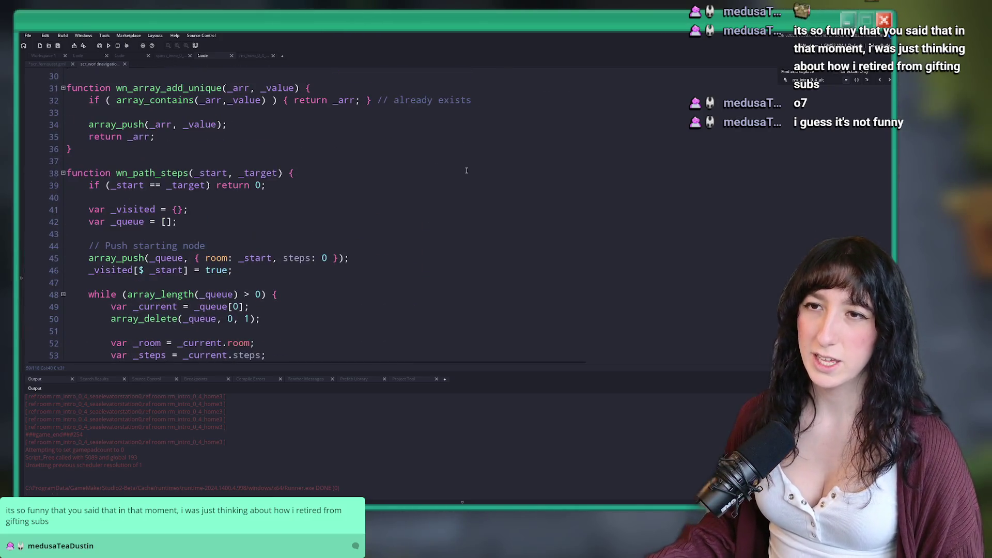
scroll(387, 186, down, 3)
scroll(299, 195, up, 1)
scroll(222, 189, up, 1)
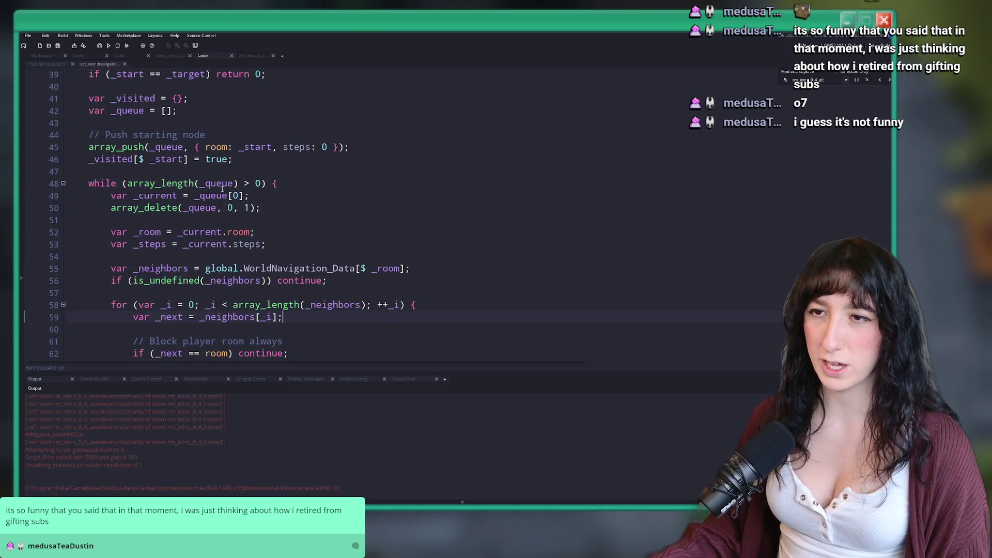
scroll(221, 180, up, 2)
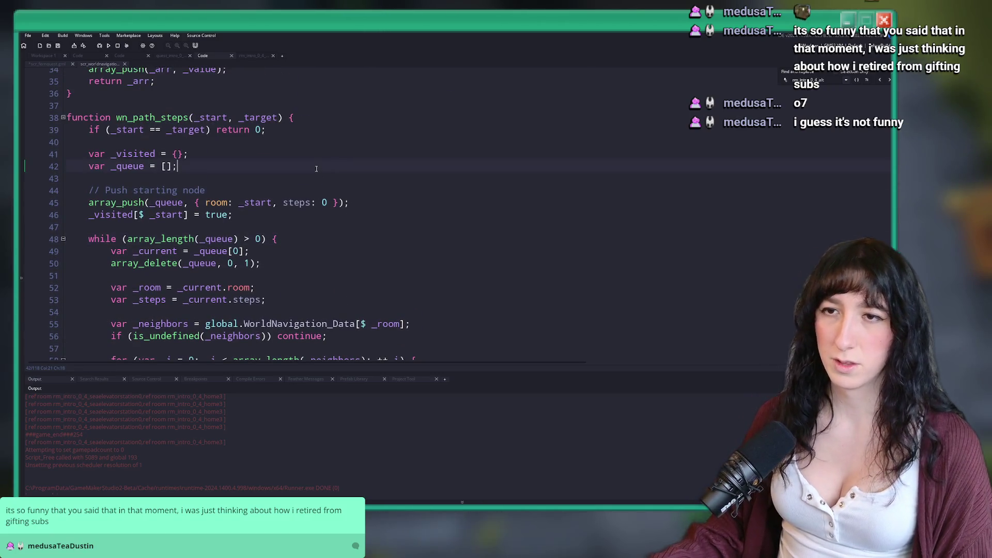
key(Return)
text(var _roomskd)
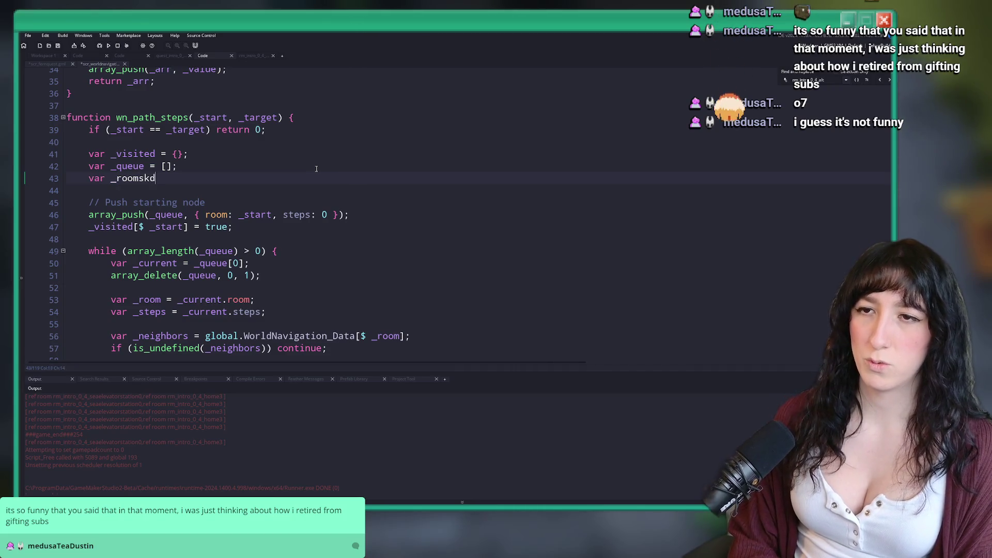
key(BackSpace)
key(BackSpace)
text(_)
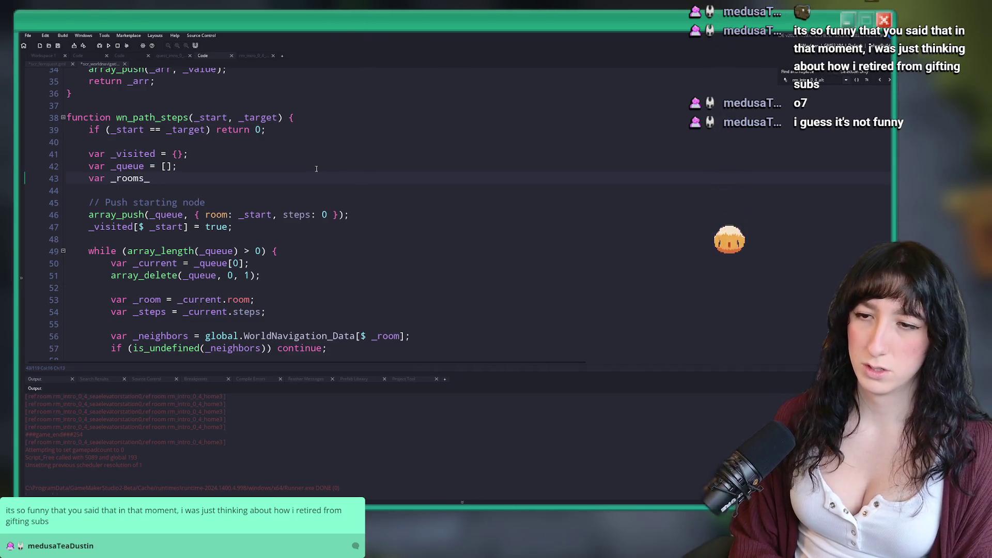
text(traveled = 0;)
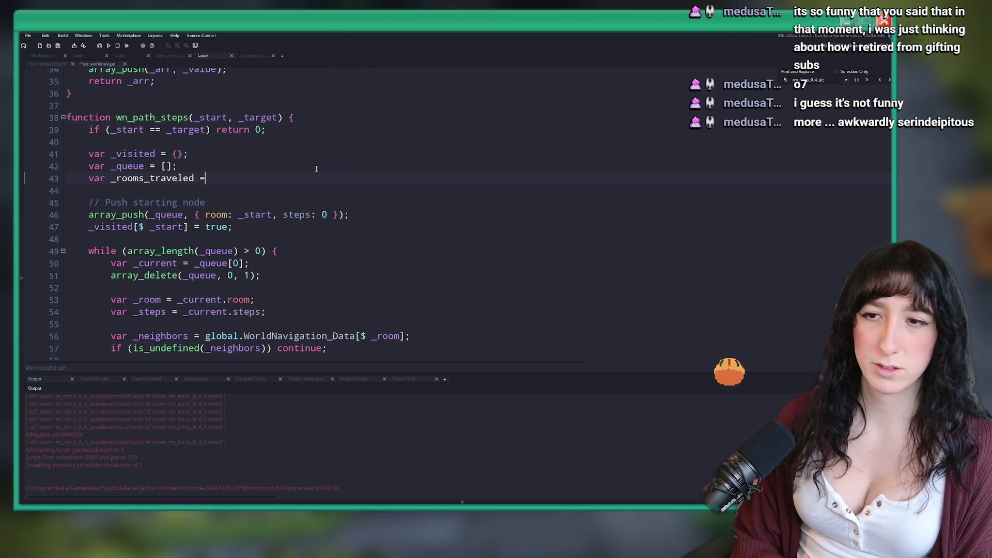
Step: Inspect the _neighbors uses and the _next == _target comparison on line 70
scroll(294, 165, down, 2)
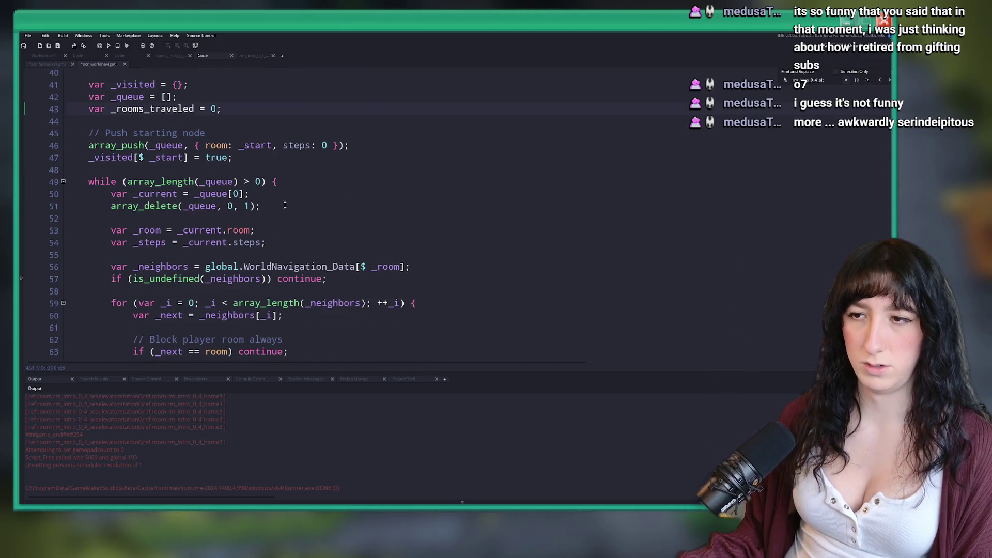
click(189, 267)
scroll(240, 264, down, 3)
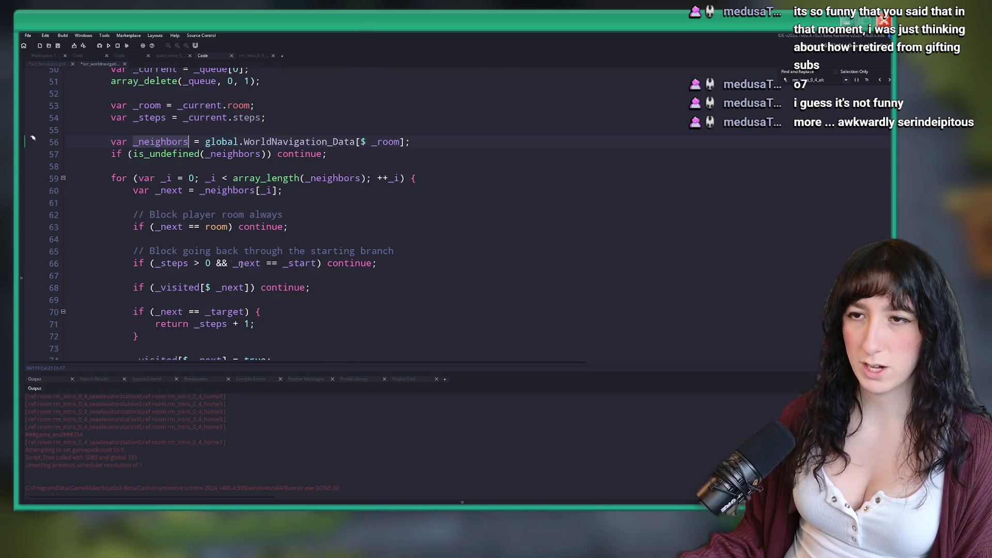
scroll(241, 264, down, 1)
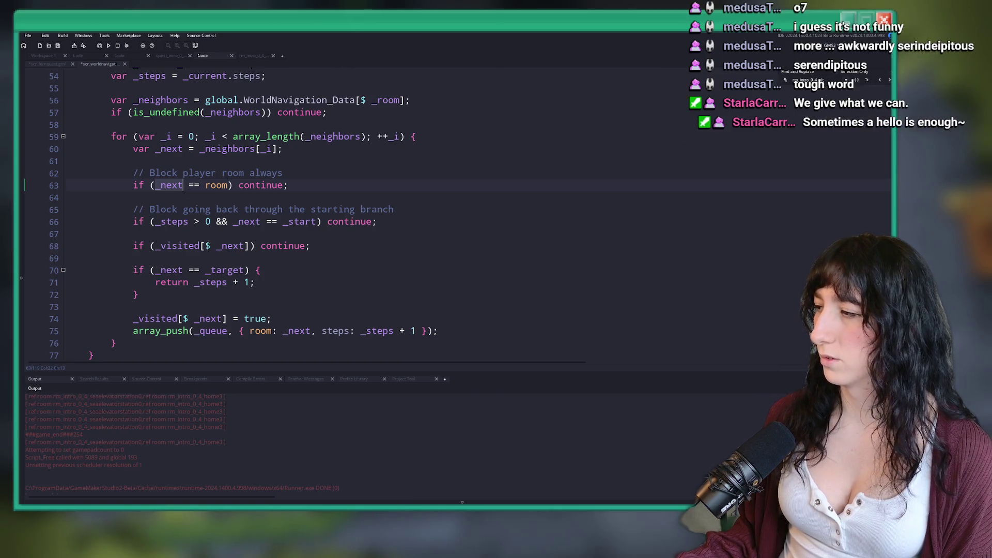
scroll(404, 162, up, 3)
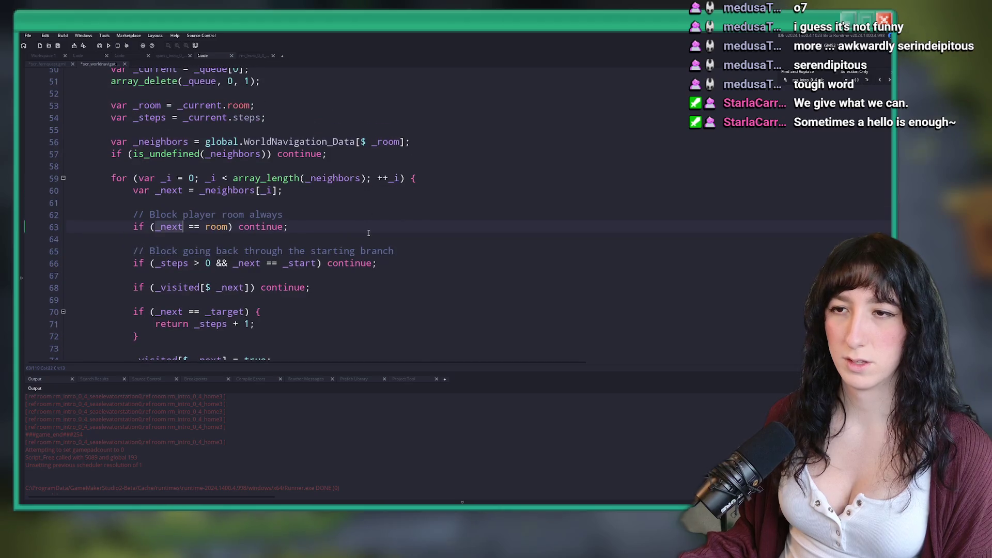
scroll(366, 220, down, 3)
key(End)
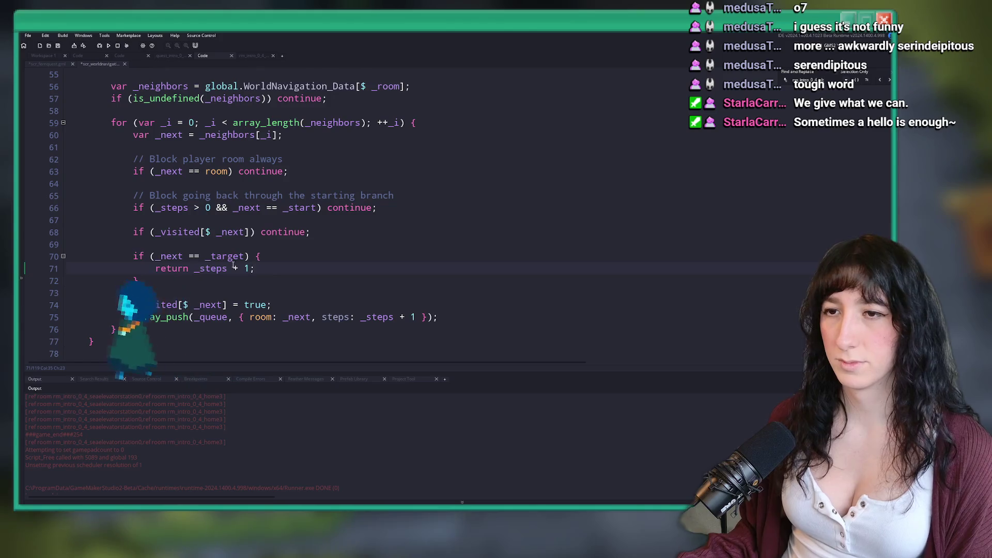
click(180, 256)
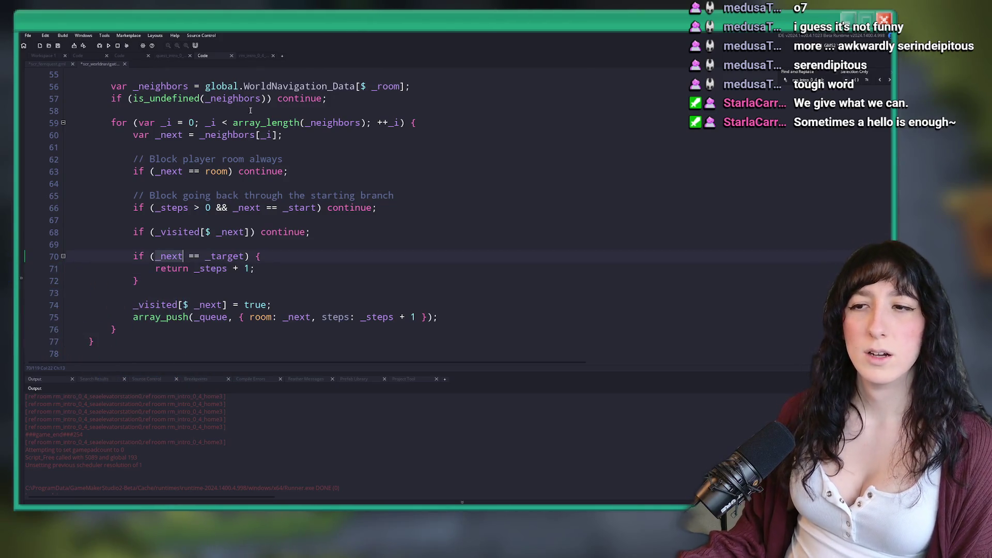
scroll(206, 316, up, 1)
scroll(206, 316, down, 1)
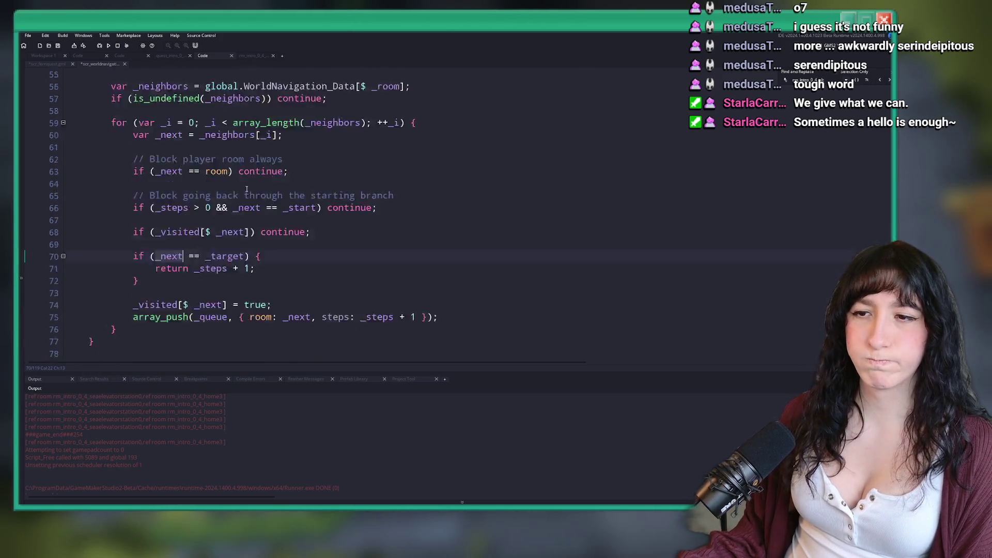
scroll(207, 319, down, 2)
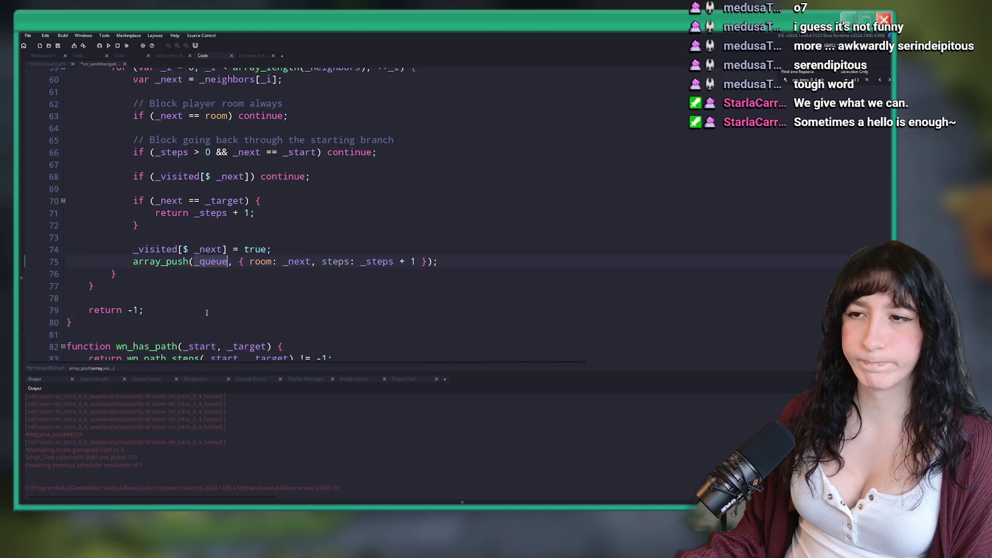
scroll(176, 218, up, 1)
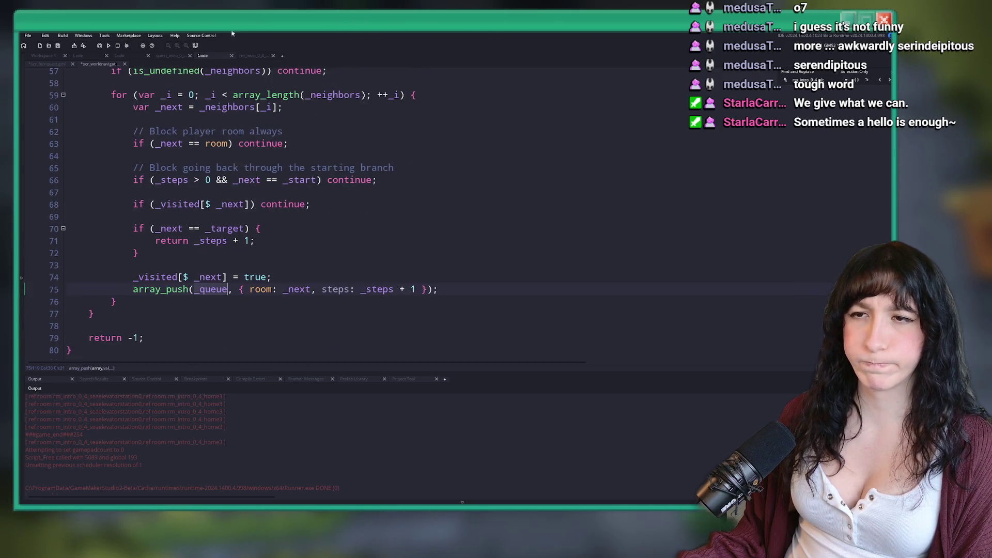
scroll(177, 217, up, 1)
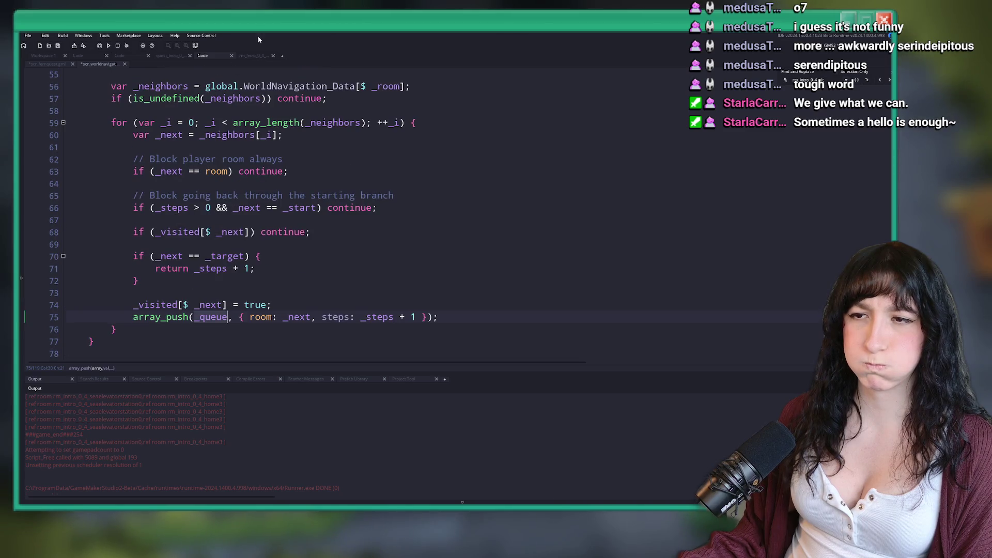
Step: Type log(_queue); on a new line in the target branch
click(471, 313)
key(Return)
text(log(_queue);)
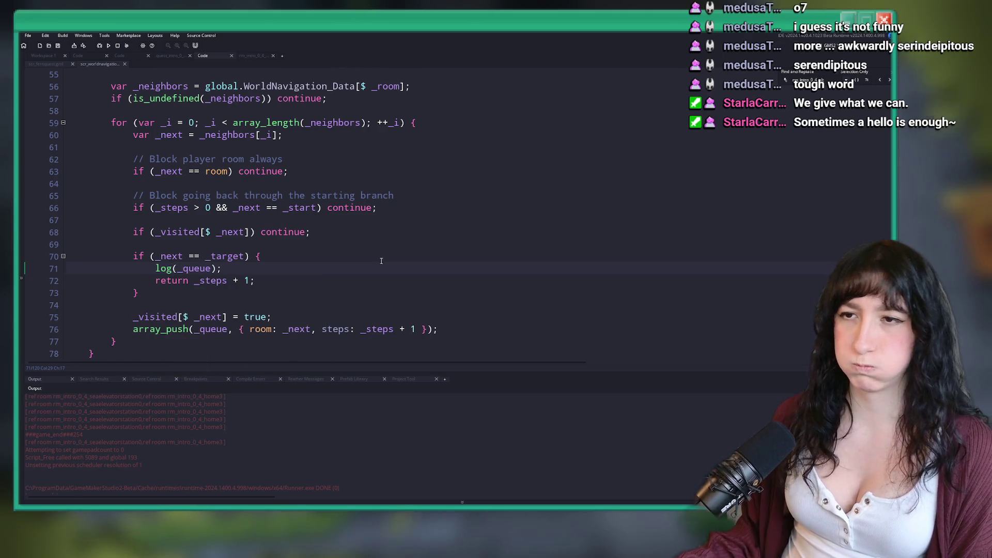
scroll(383, 260, up, 3)
scroll(234, 326, down, 1)
key(BackSpace)
key(BackSpace)
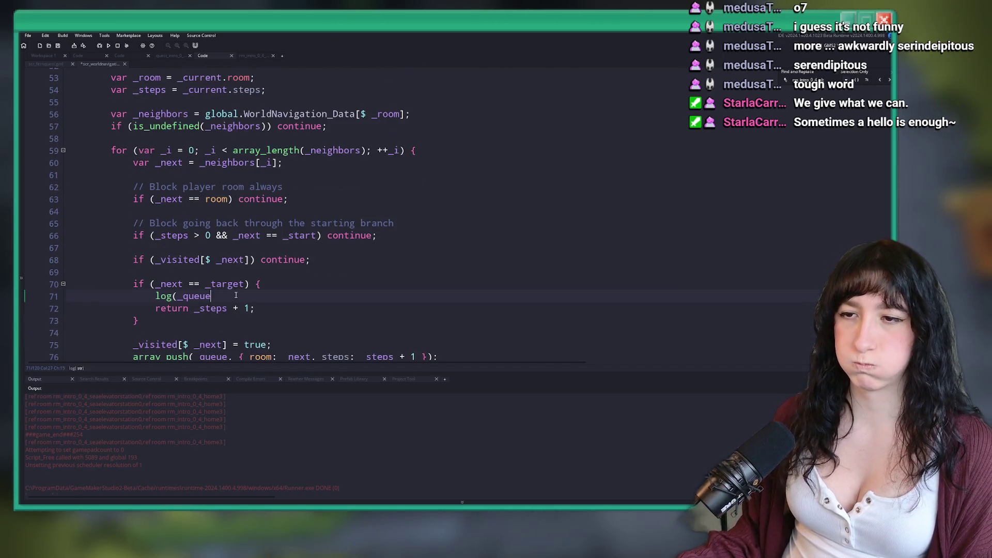
text(log(_queue);)
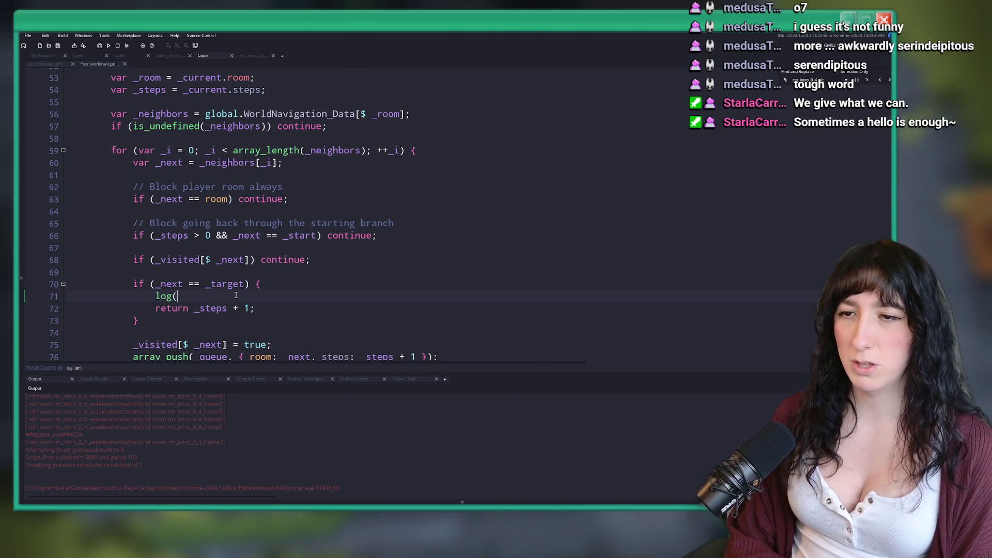
scroll(235, 295, up, 3)
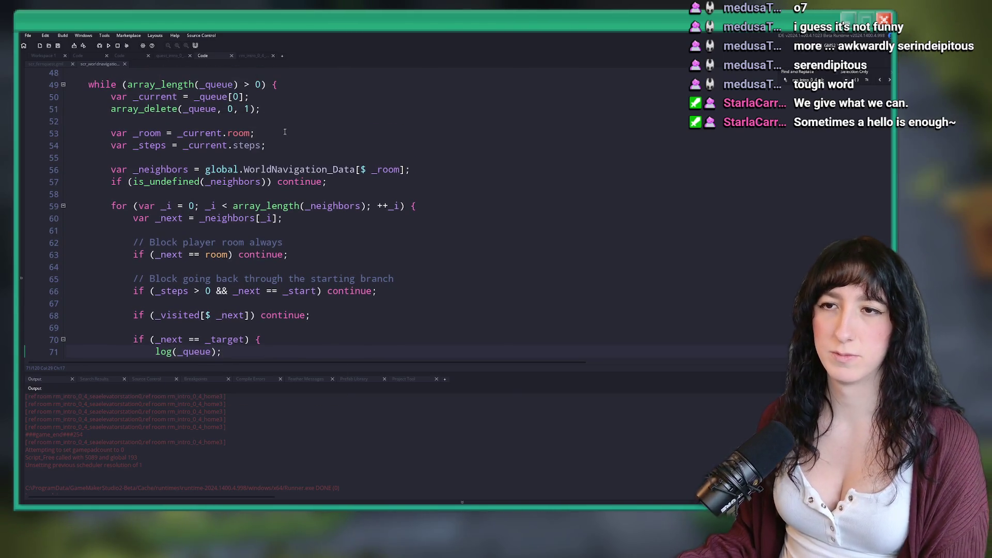
Step: Undo the stray _rooms edits, re-add log(_queue); inside the target branch, and start a build
key(ctrl+z)
key(ctrl+z)
key(ctrl+z)
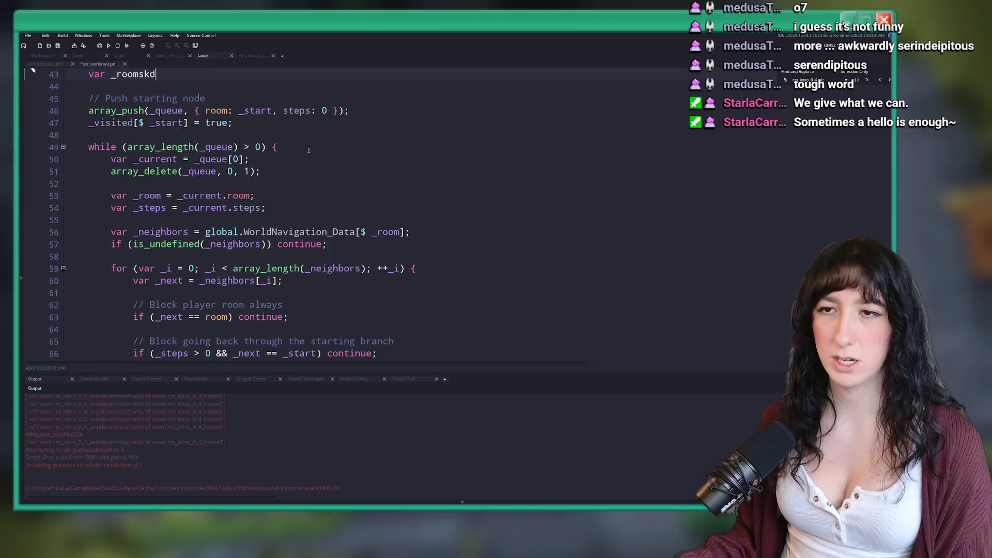
key(ctrl+z)
key(ctrl+z)
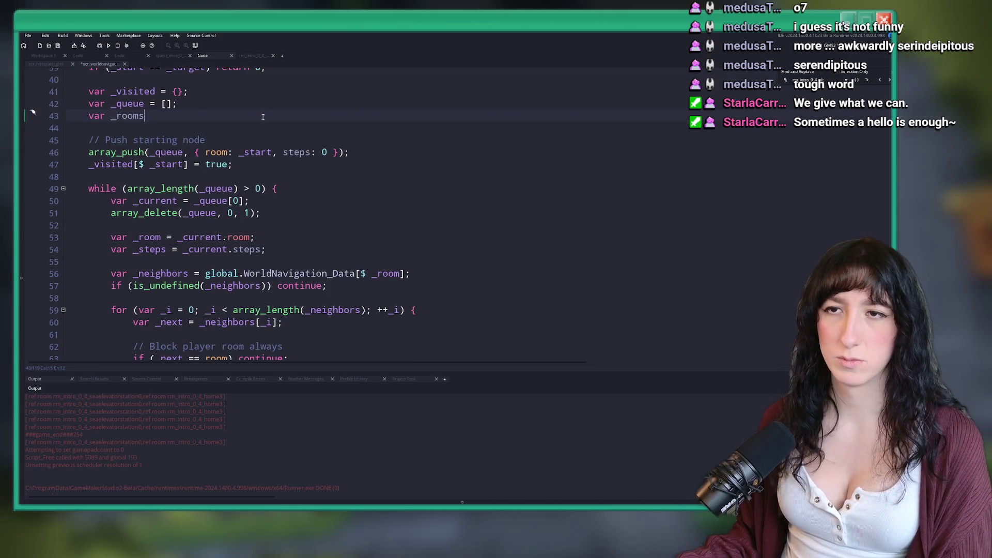
key(ctrl+z)
scroll(268, 252, down, 4)
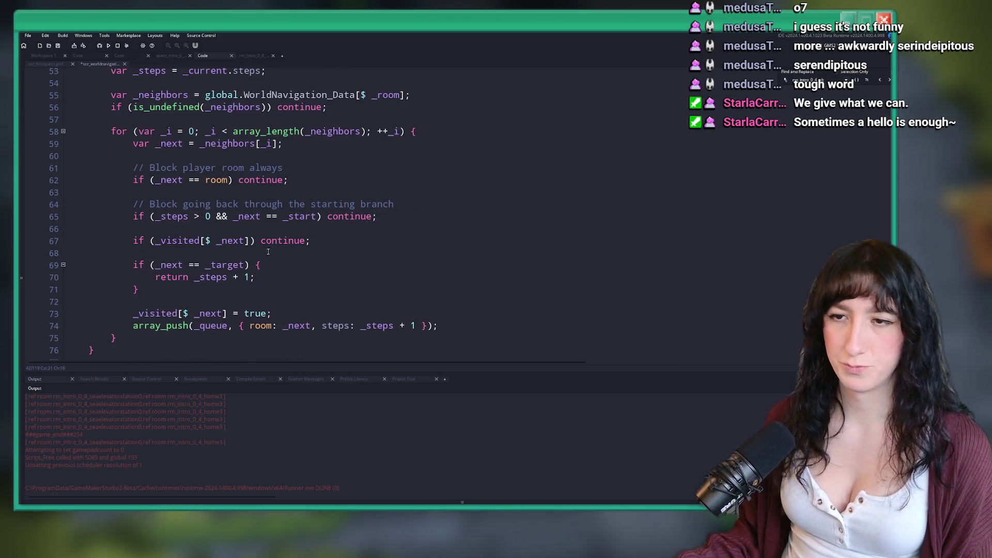
click(297, 269)
key(Return)
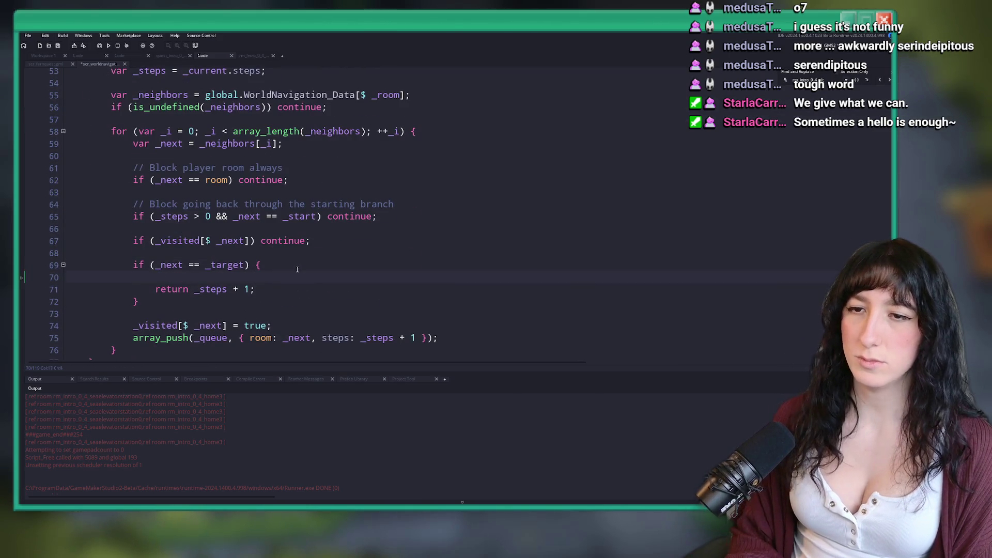
key(Tab)
key(Tab)
key(Tab)
text(log(_queue);)
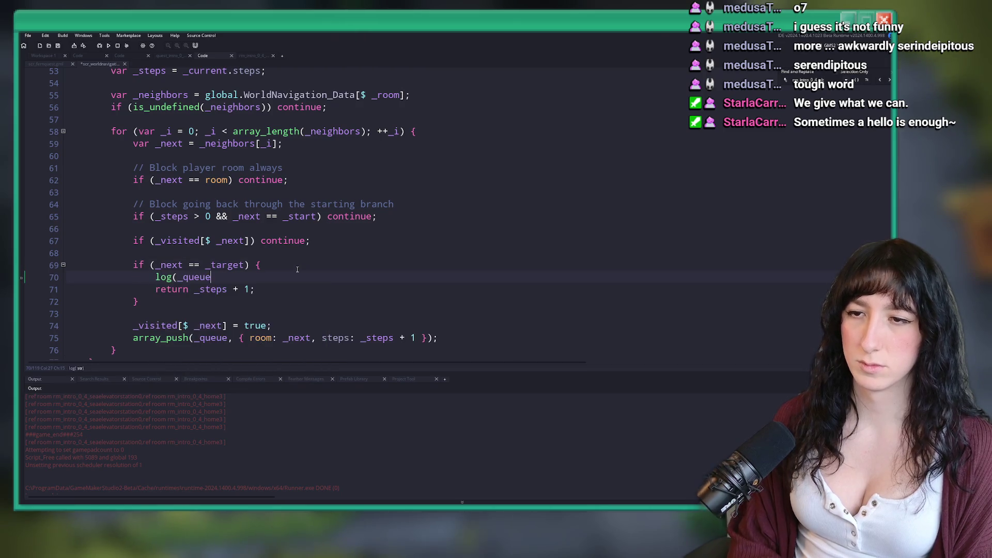
key(F5)
scroll(331, 160, up, 2)
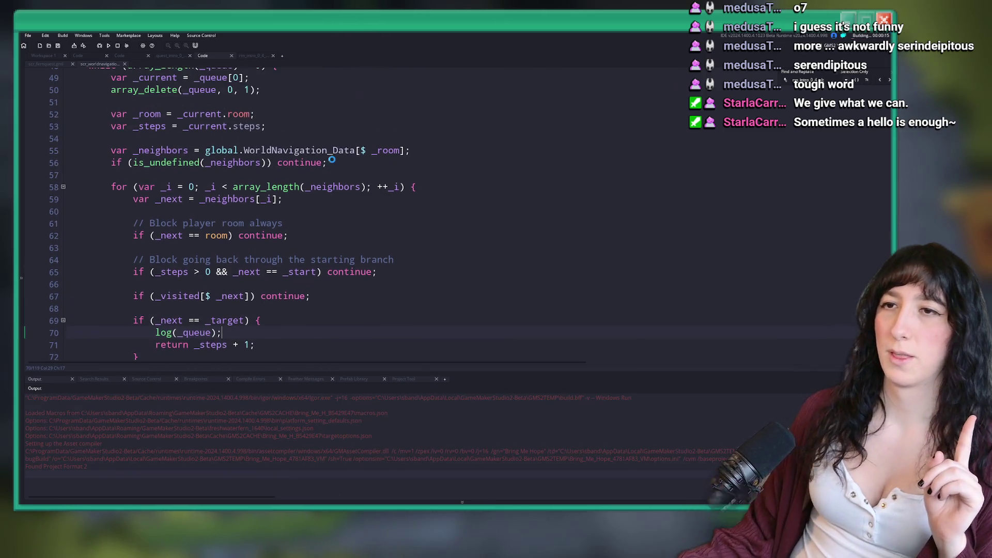
Step: Scroll through the script and output while the build compiles
scroll(227, 153, down, 2)
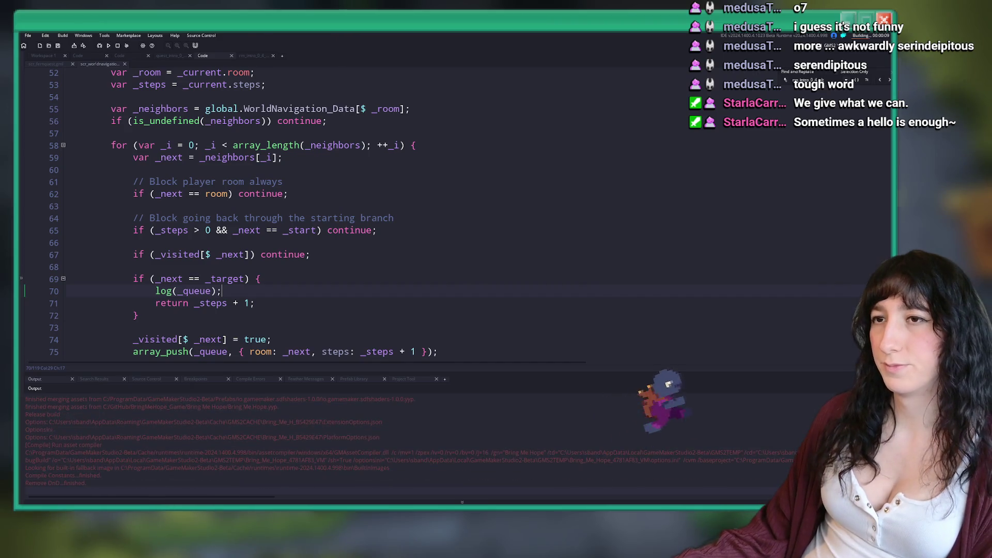
scroll(297, 250, up, 3)
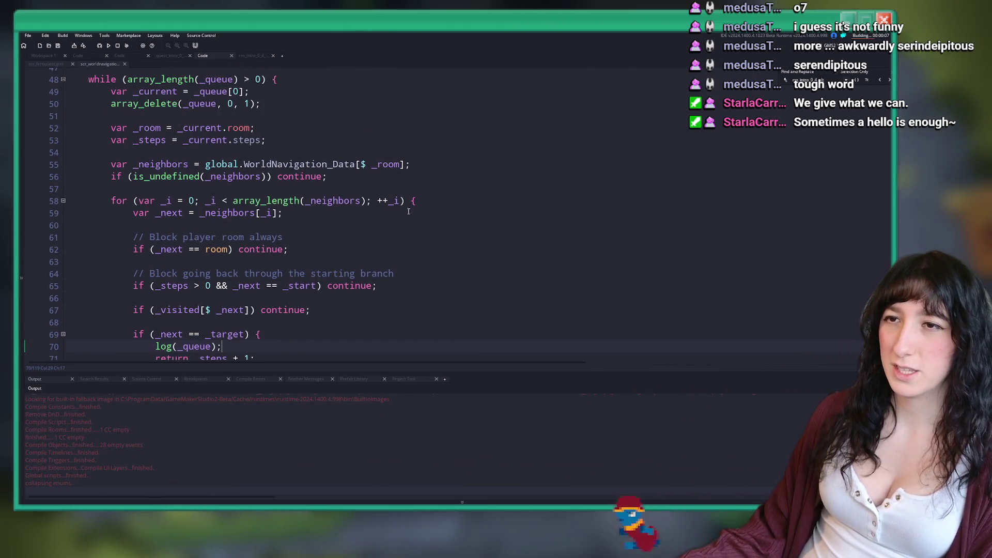
scroll(297, 250, down, 5)
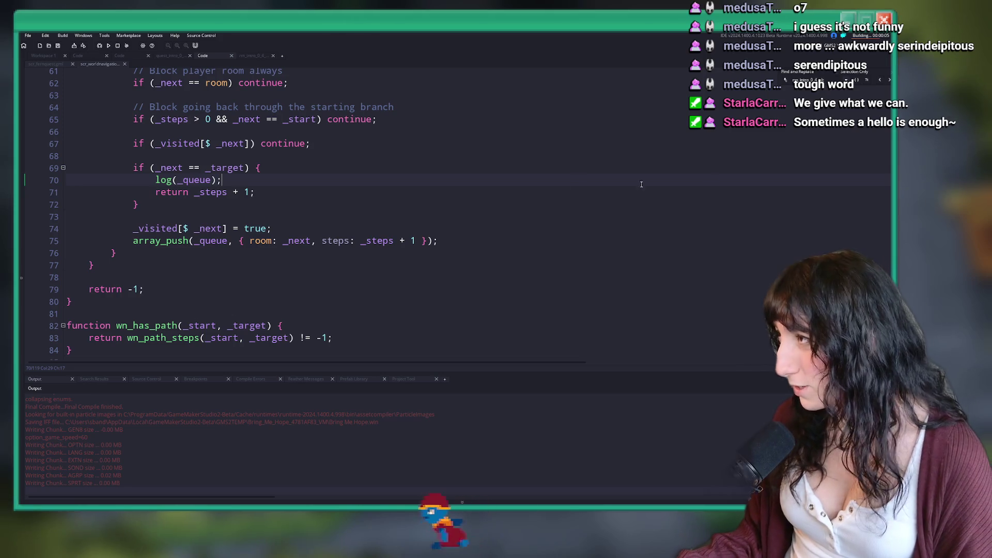
scroll(122, 234, up, 3)
drag(90, 360, 122, 234)
scroll(123, 234, up, 4)
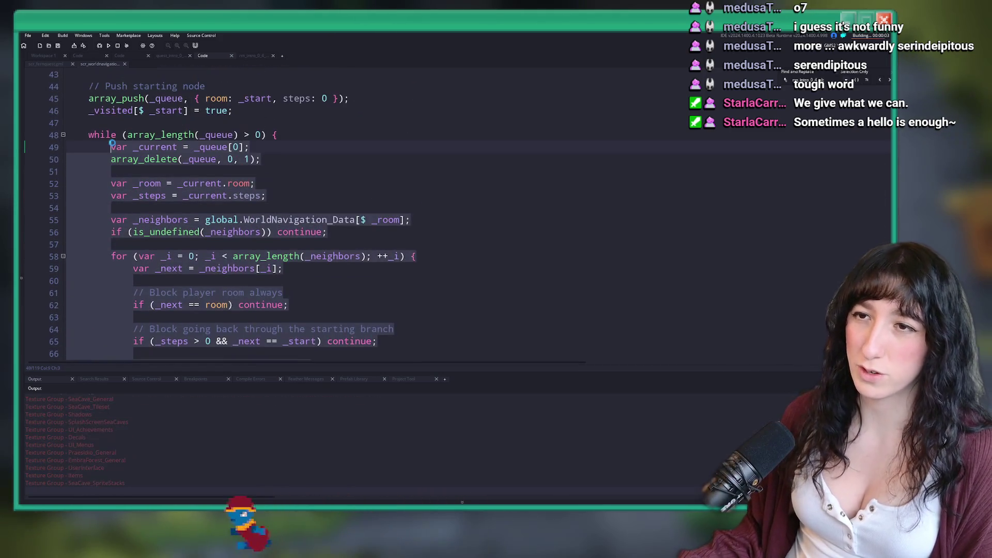
click(143, 132)
scroll(257, 255, down, 3)
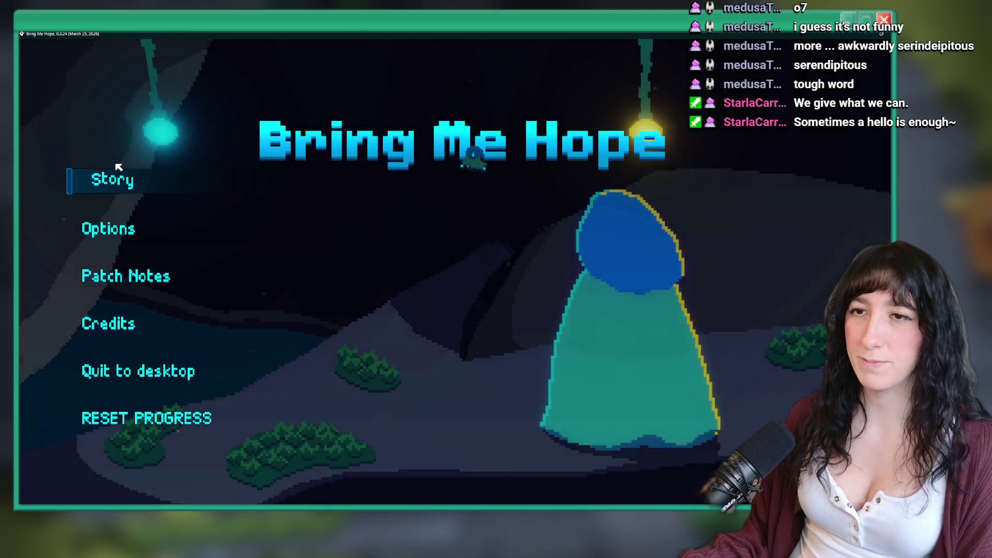
Step: Start the game, walk through Sea Cave City into the grass garden, then leave it
click(106, 174)
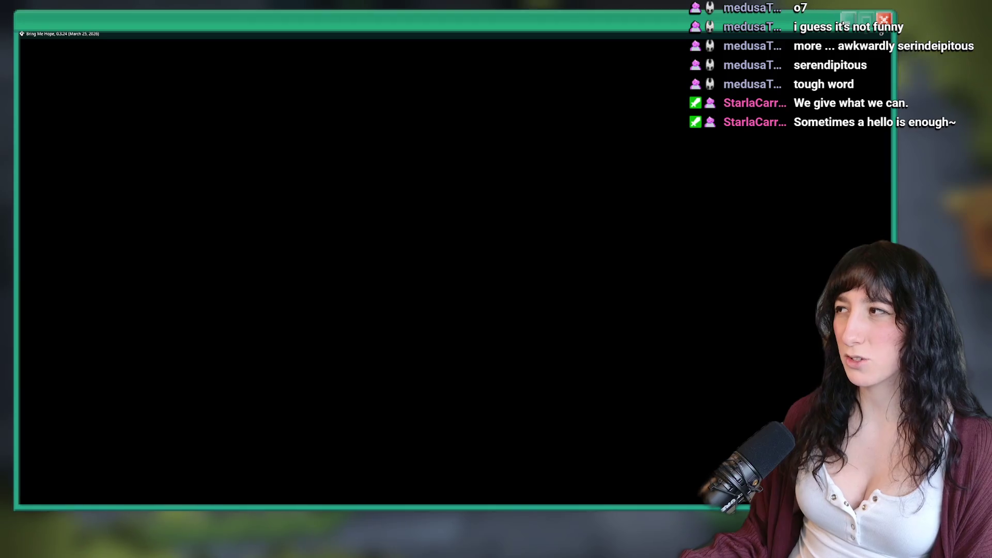
key(w)
key(d)
key(d)
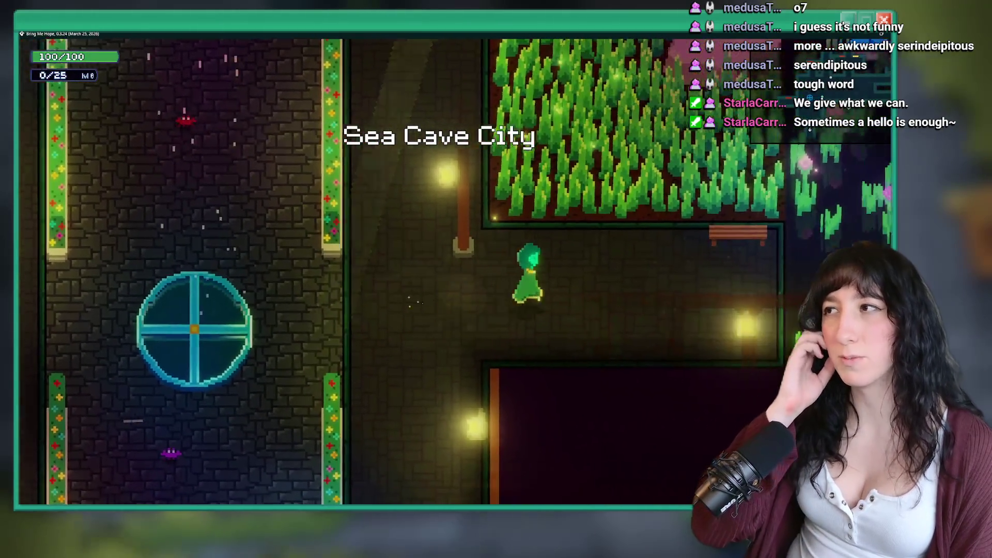
key(w)
key(alt+Tab)
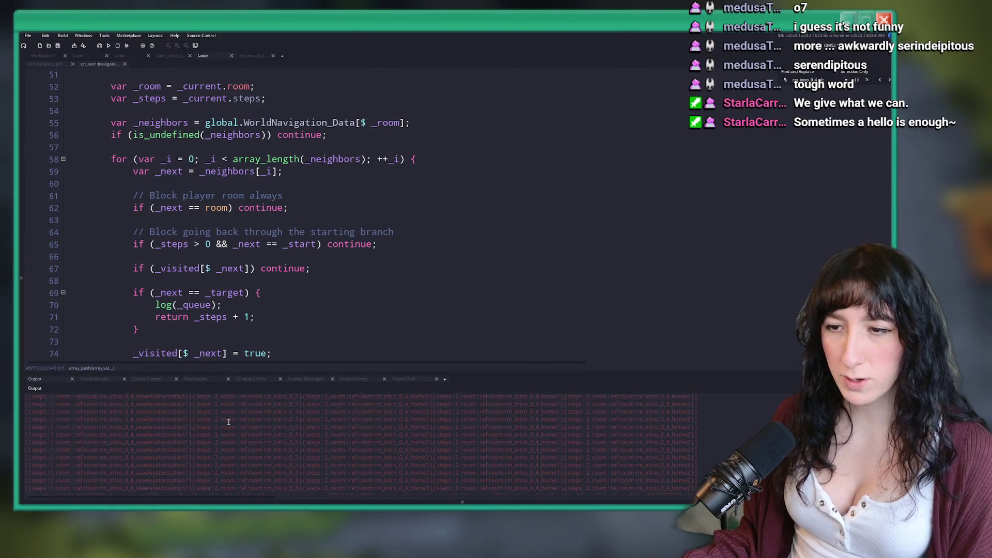
drag(190, 406, 71, 402)
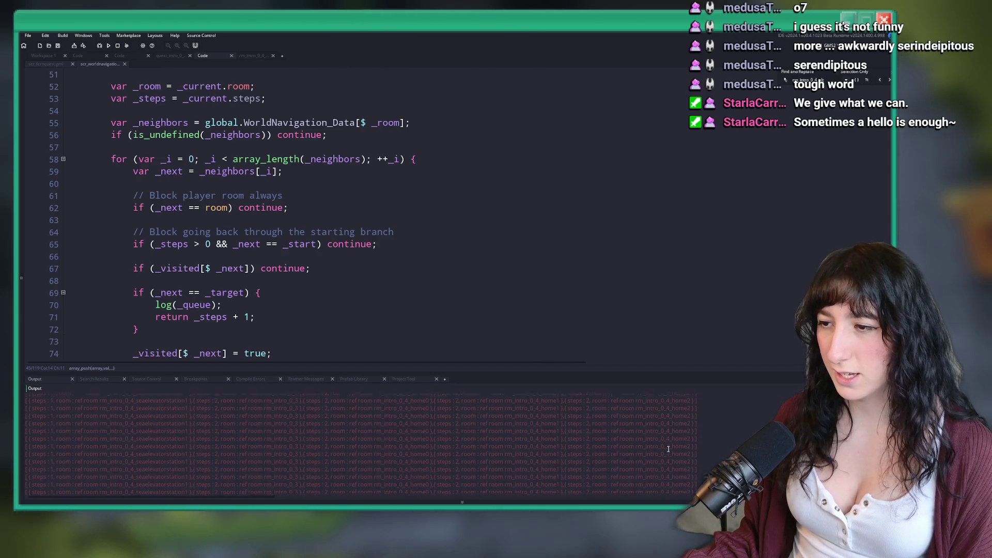
scroll(403, 459, up, 3)
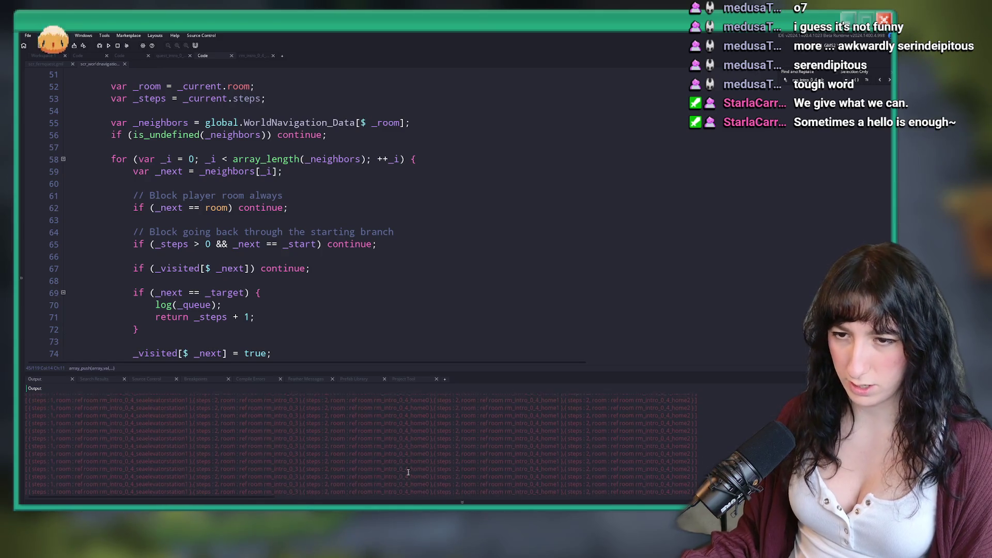
drag(282, 377, 282, 305)
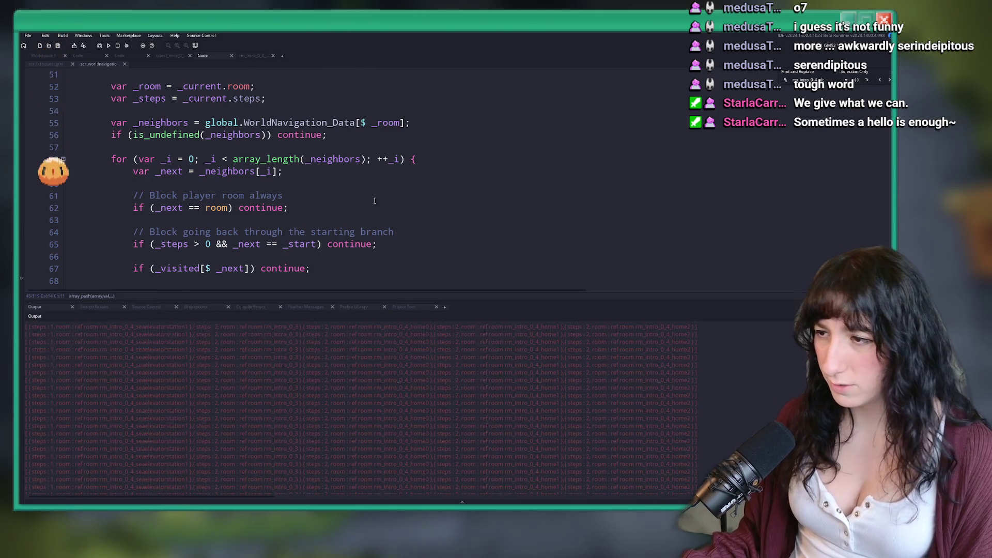
scroll(53, 331, up, 3)
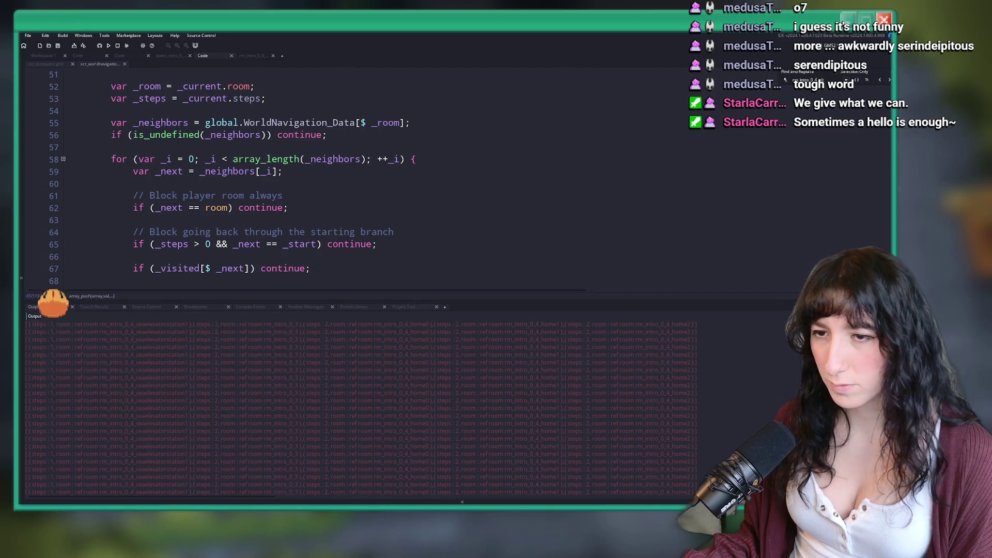
scroll(53, 382, down, 3)
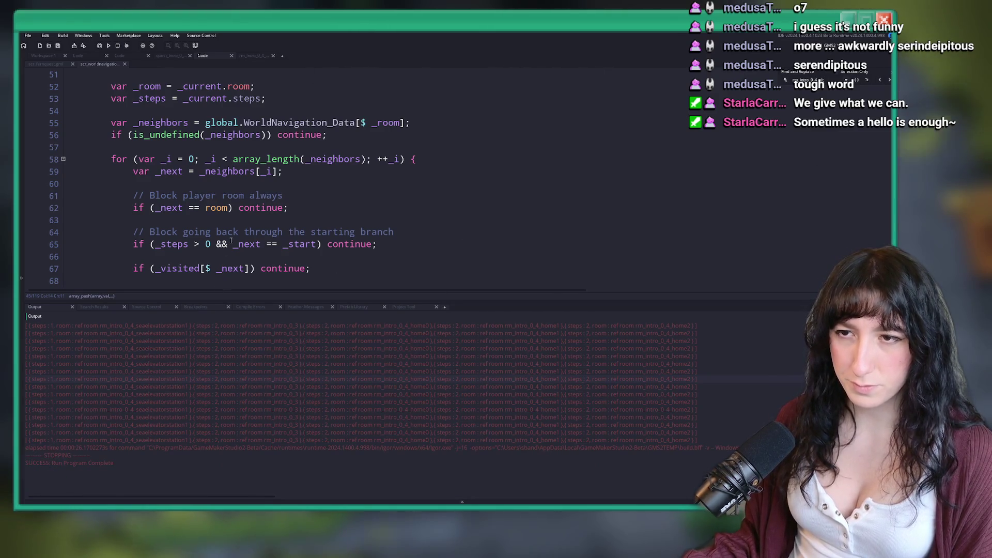
drag(99, 444, 180, 448)
click(207, 445)
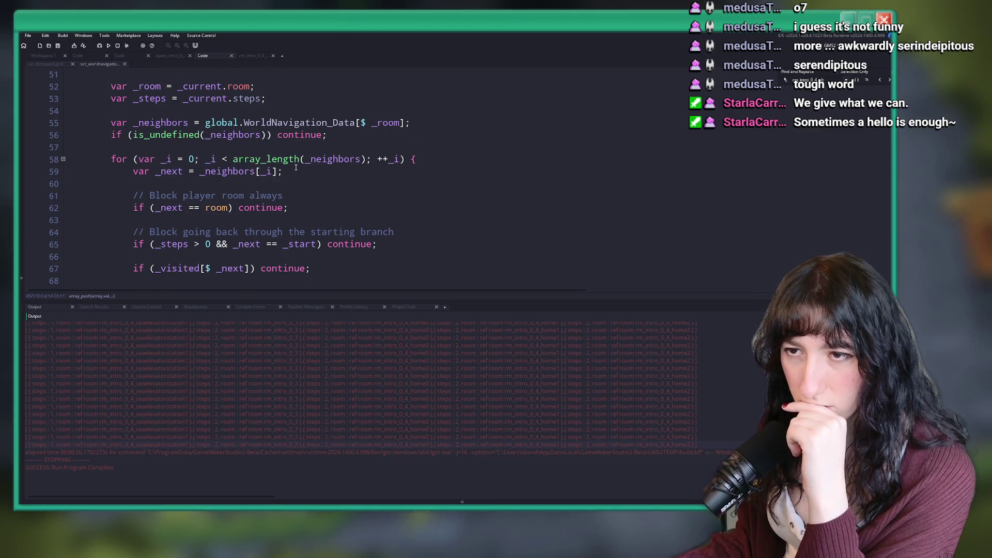
scroll(296, 167, down, 5)
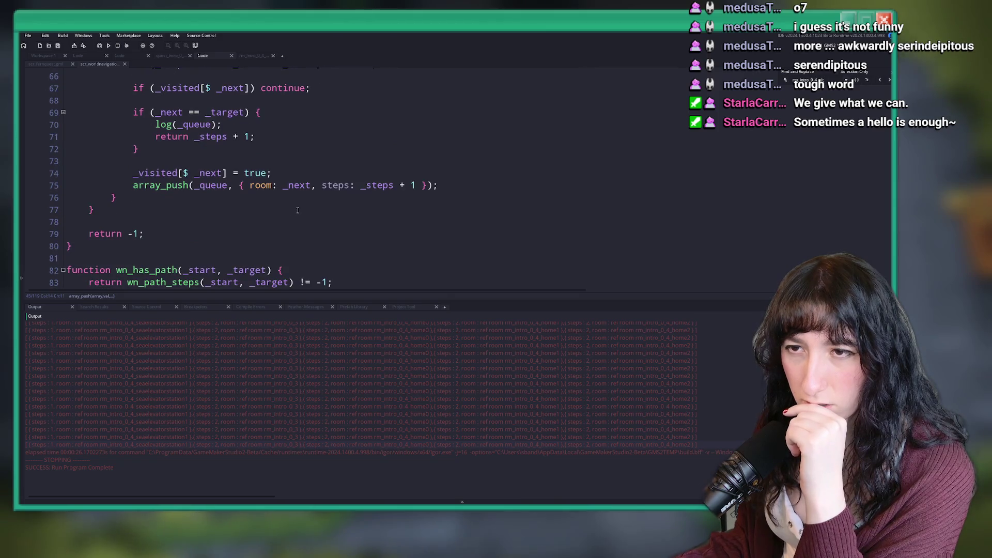
scroll(240, 214, up, 3)
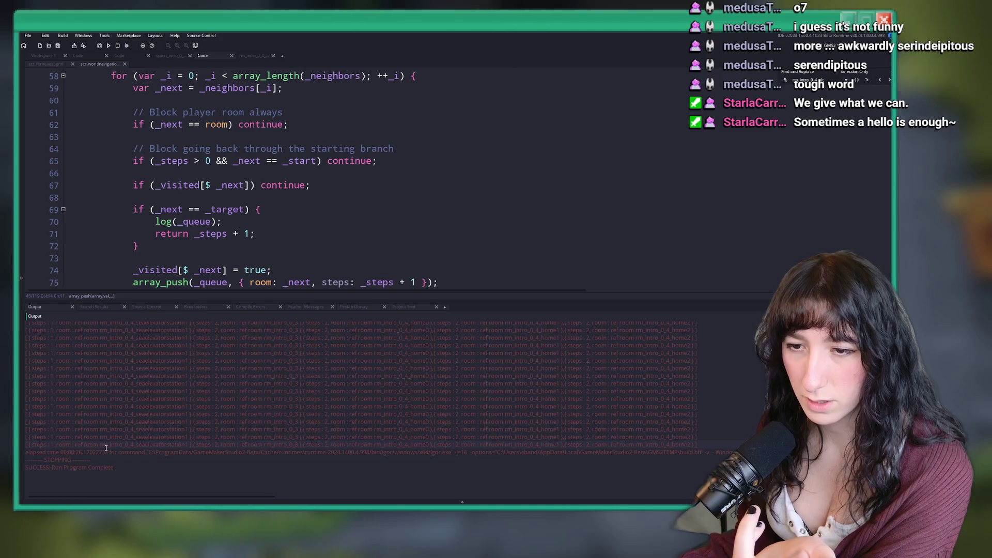
mouse_move(106, 446)
mouse_down()
mouse_move(190, 446)
mouse_move(61, 447)
mouse_up()
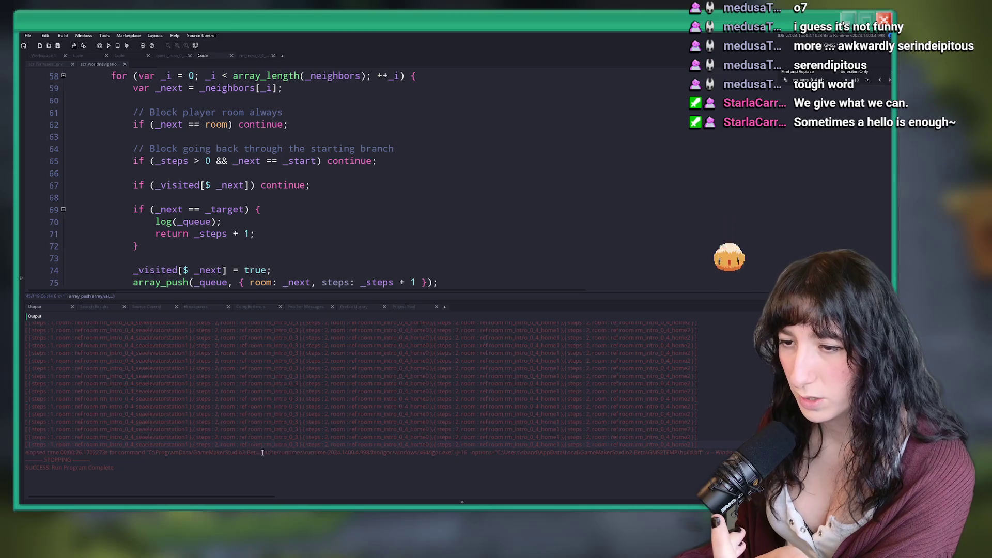
drag(299, 447, 200, 444)
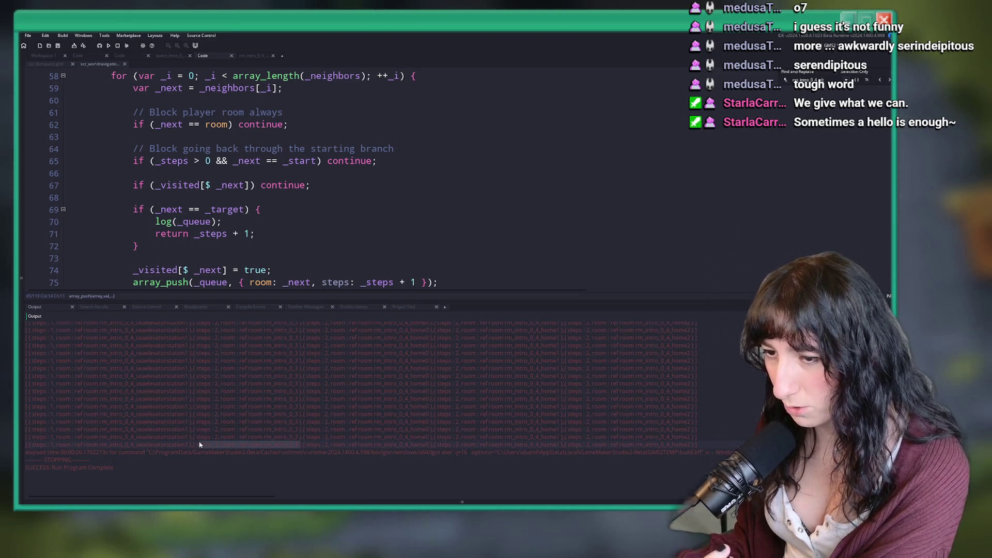
click(282, 447)
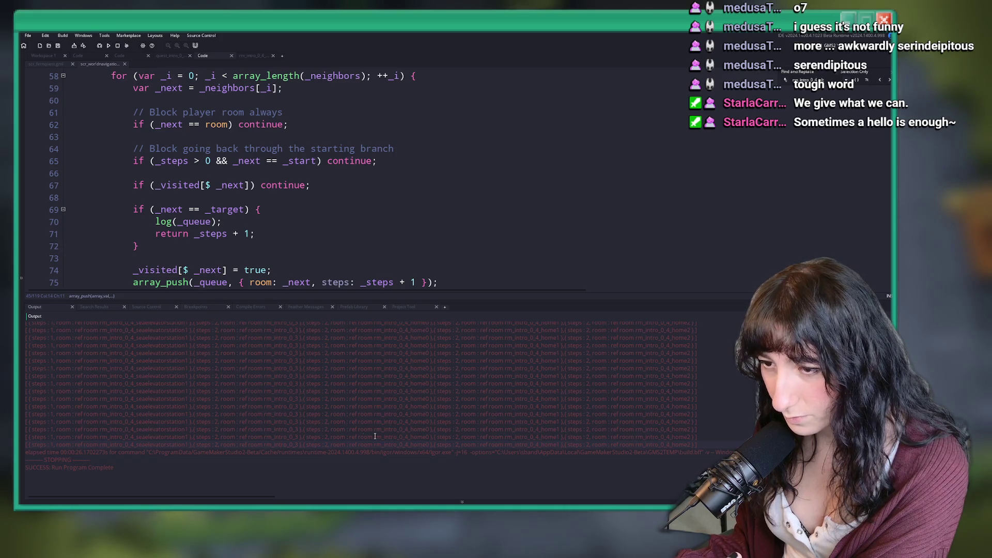
click(536, 209)
scroll(536, 210, down, 2)
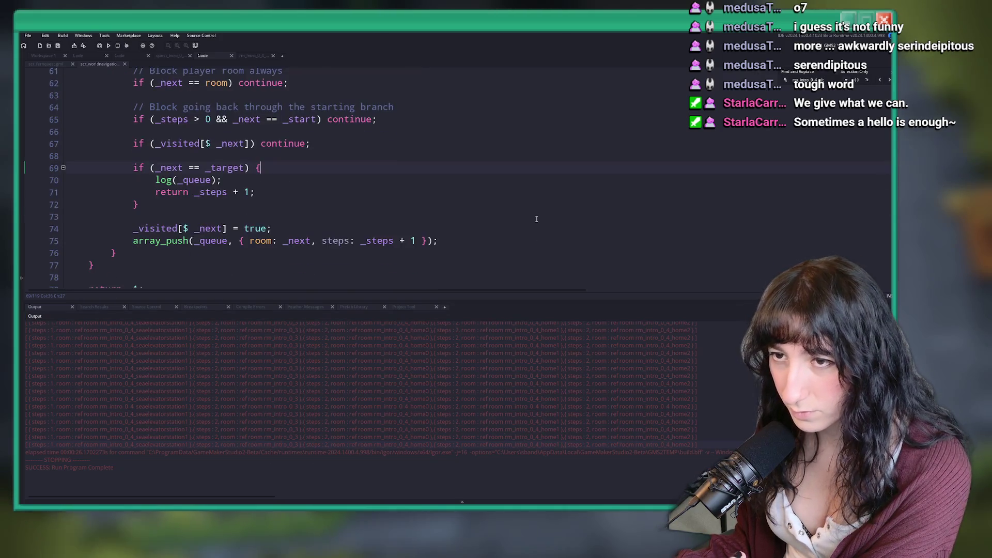
Step: Add log([room,_next,_target]) on line 70 of the target branch and run the game
scroll(183, 228, up, 1)
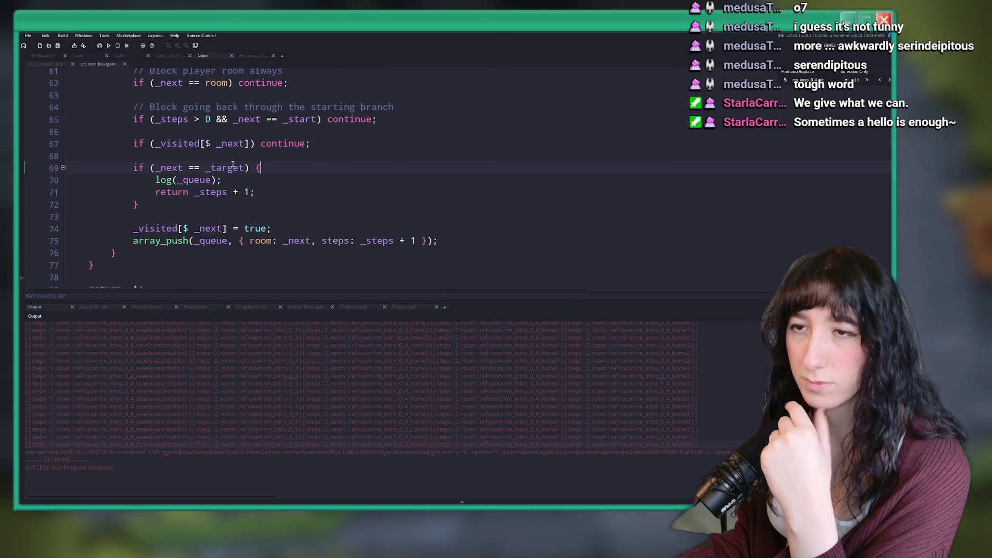
click(233, 167)
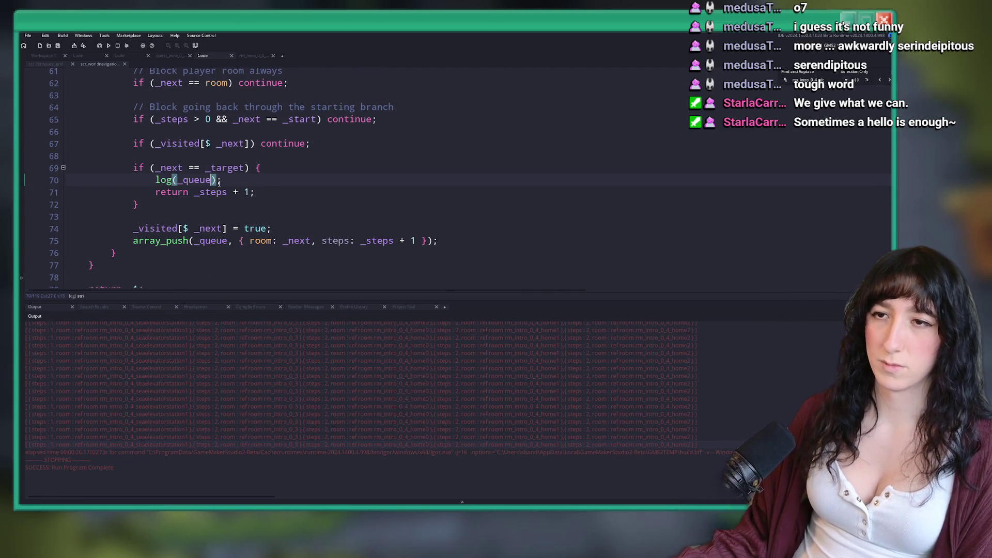
text(,[_target)
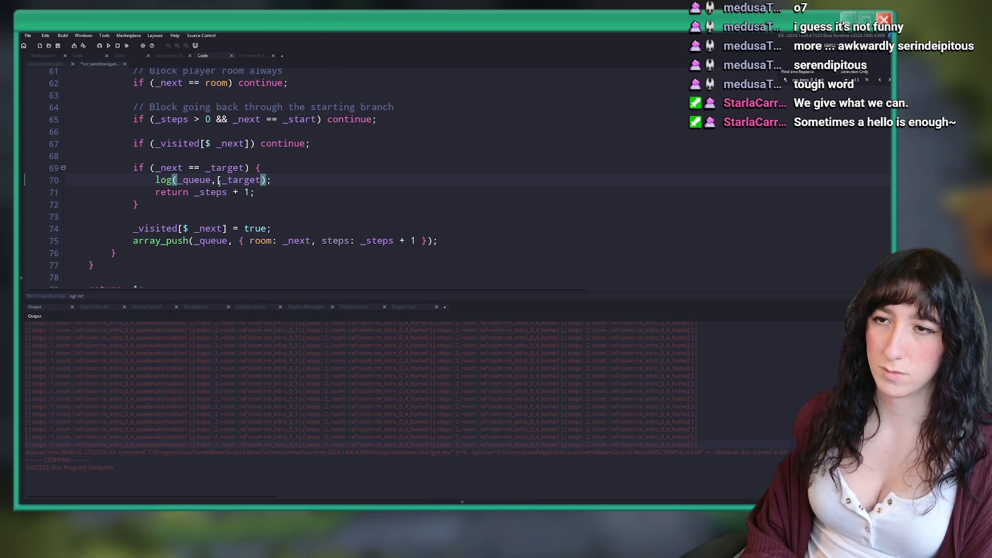
key(ctrl+BackSpace)
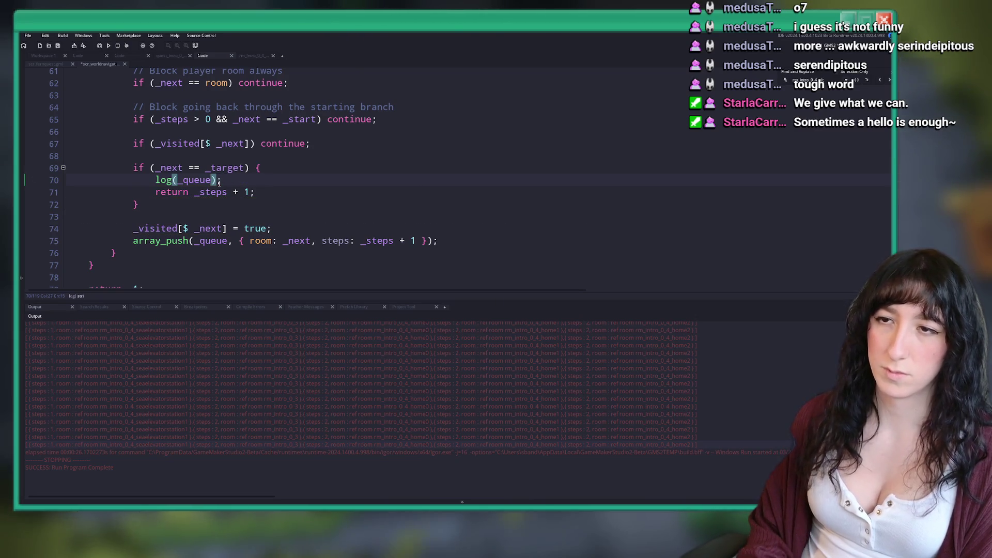
key(Delete)
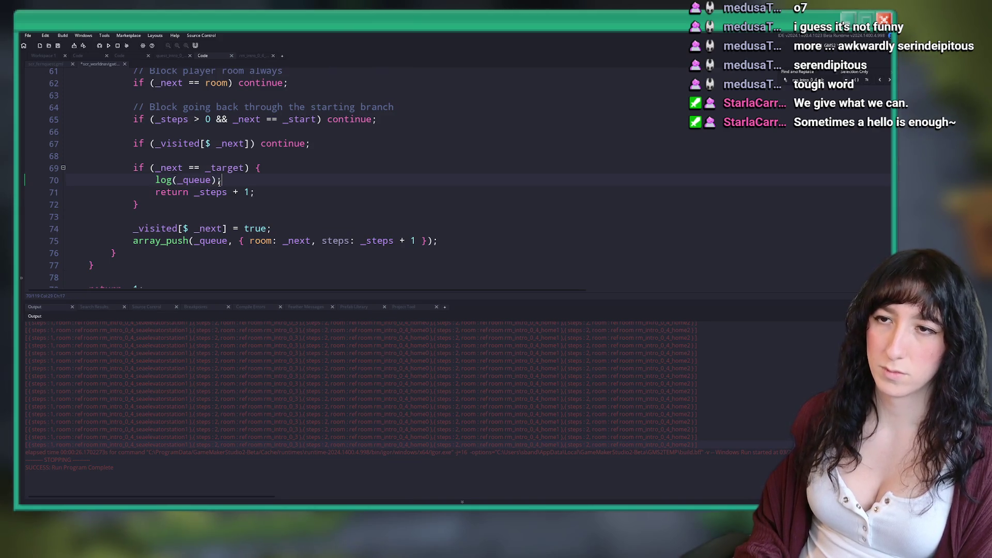
key(ctrl+d)
text([)
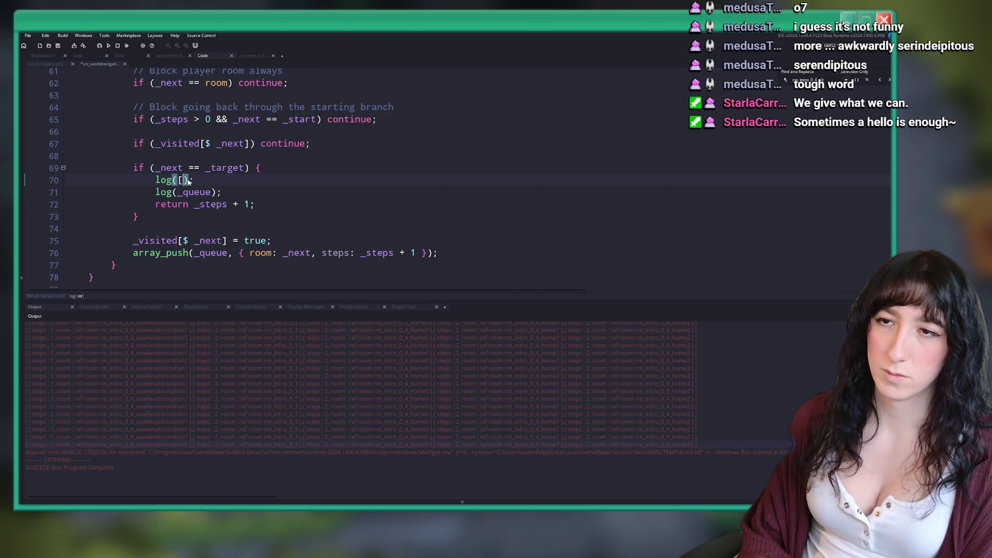
text(room,)
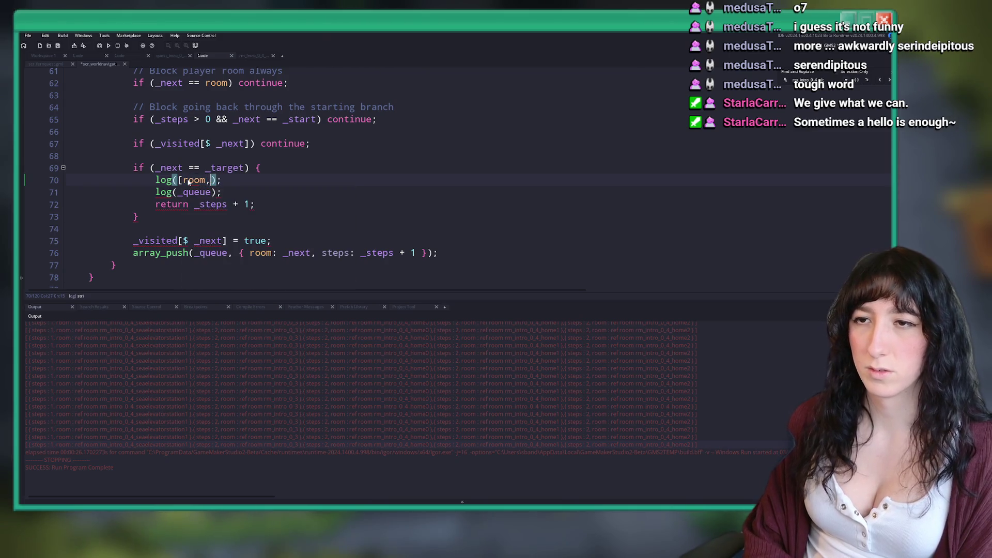
text(_next,_target])
key(F5)
Step: Change line 71 from log(_queue) to log(_visited) and rerun the game with F5
click(304, 186)
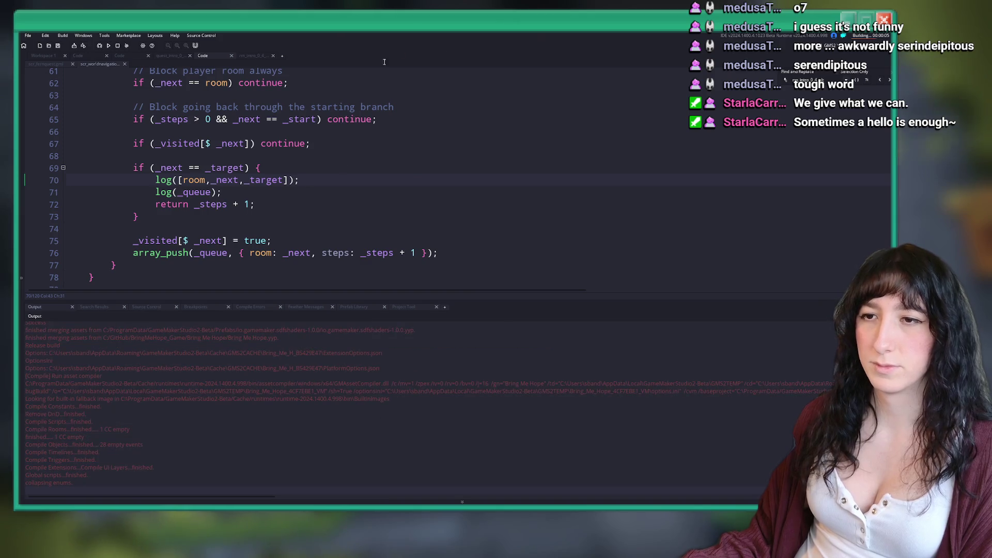
scroll(354, 168, up, 1)
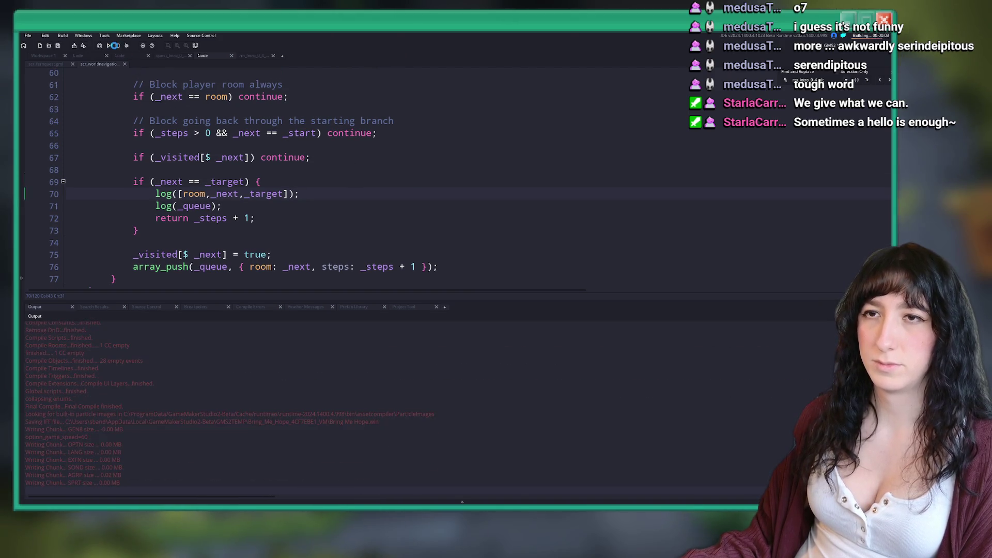
click(178, 254)
click(201, 207)
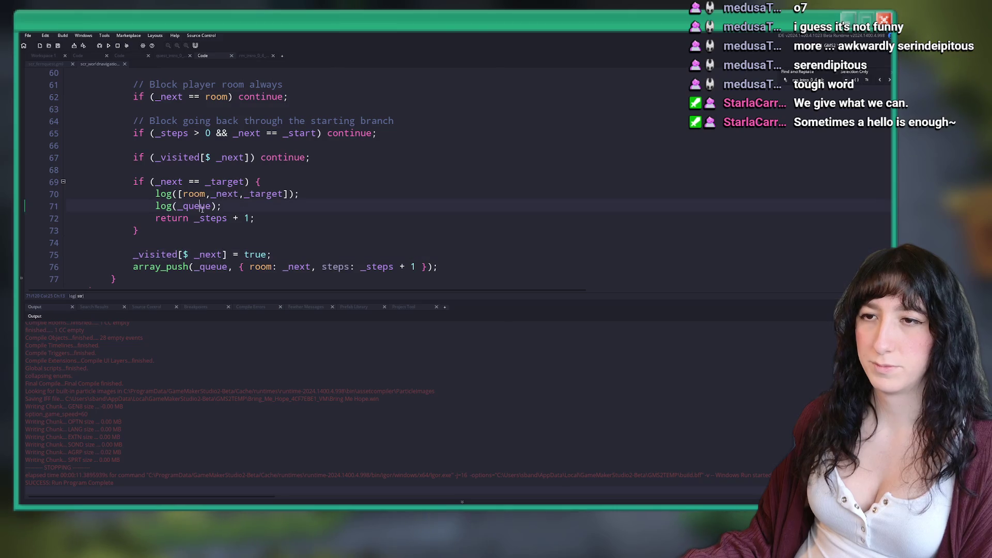
text(visited)
key(F5)
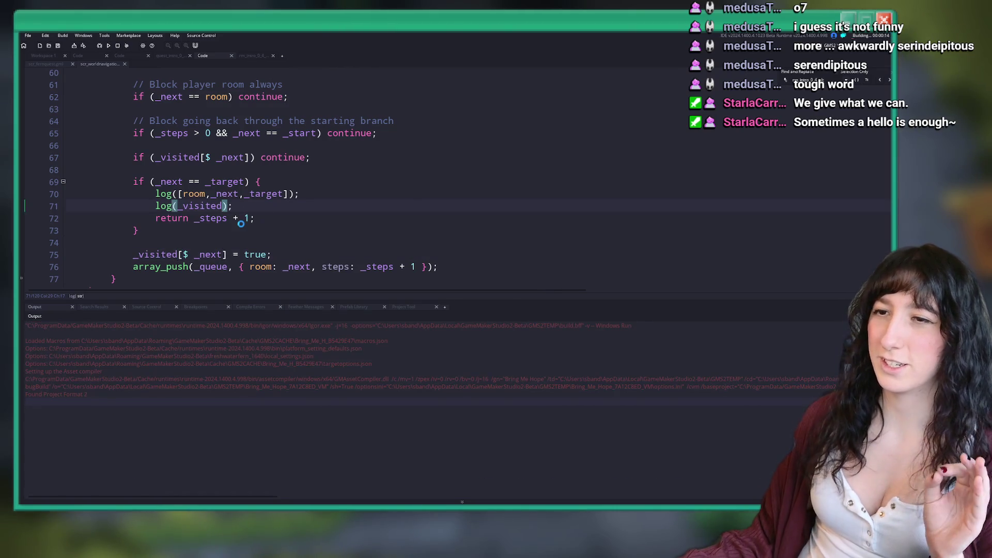
scroll(240, 223, down, 1)
scroll(214, 235, up, 1)
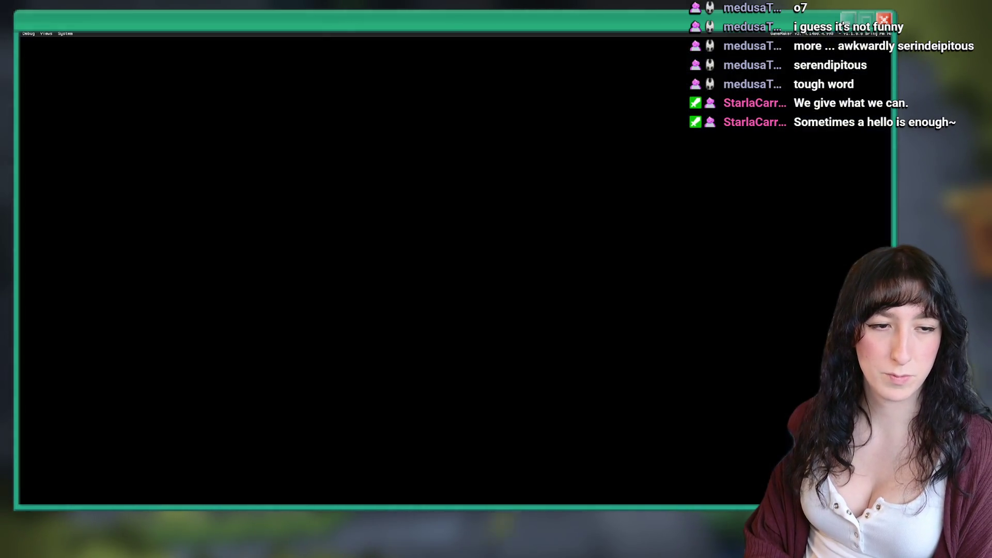
Step: Start Story from the game's title menu to generate the new room logs
key(Return)
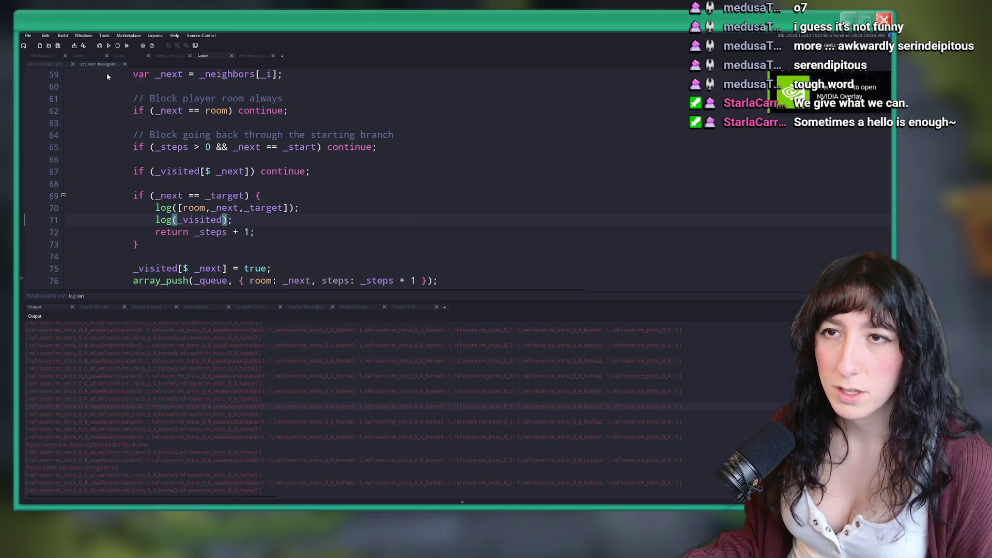
Step: Inspect the intro_0_4_alt room names in the Output log, then open scr_fernquest.gml's scene-queue code
scroll(163, 233, down, 2)
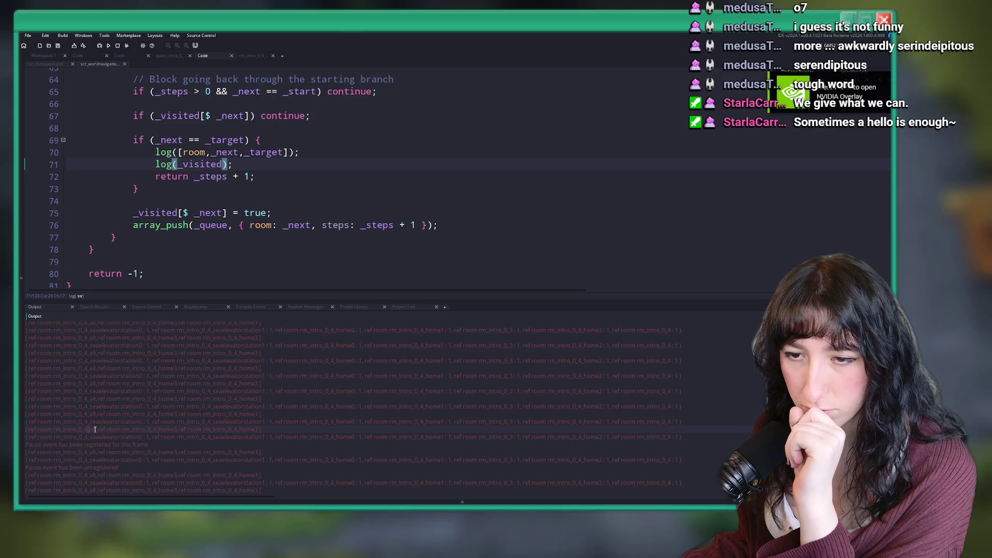
drag(97, 429, 61, 433)
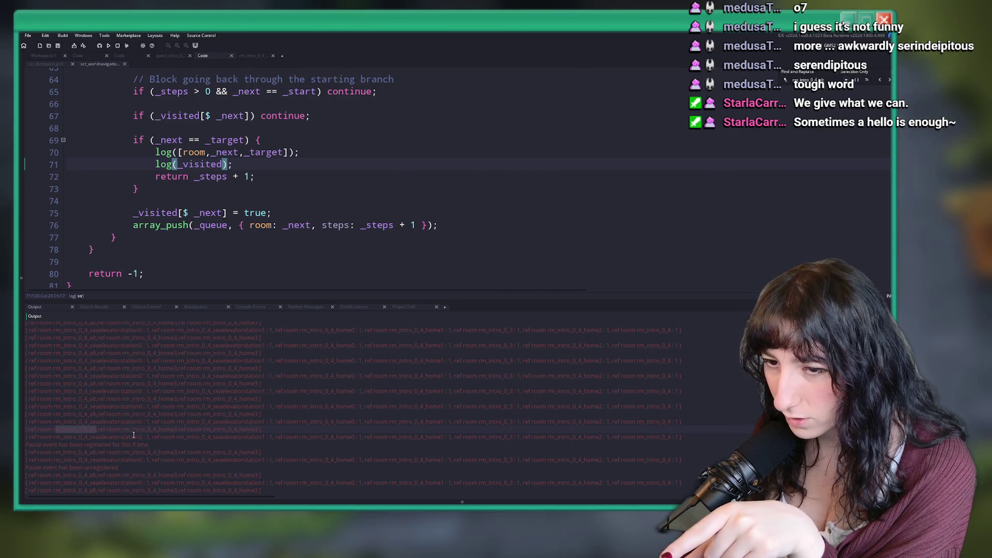
drag(177, 428, 98, 430)
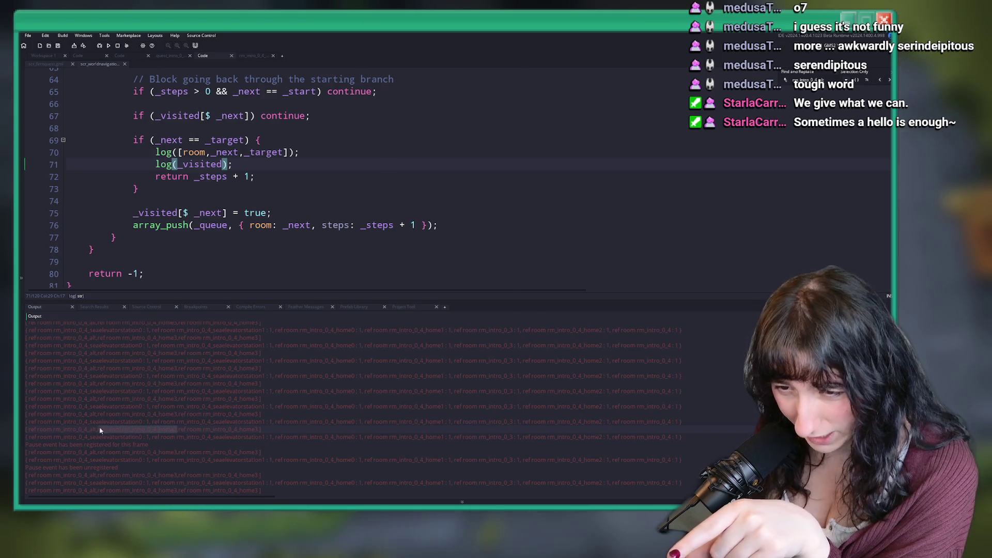
key(End)
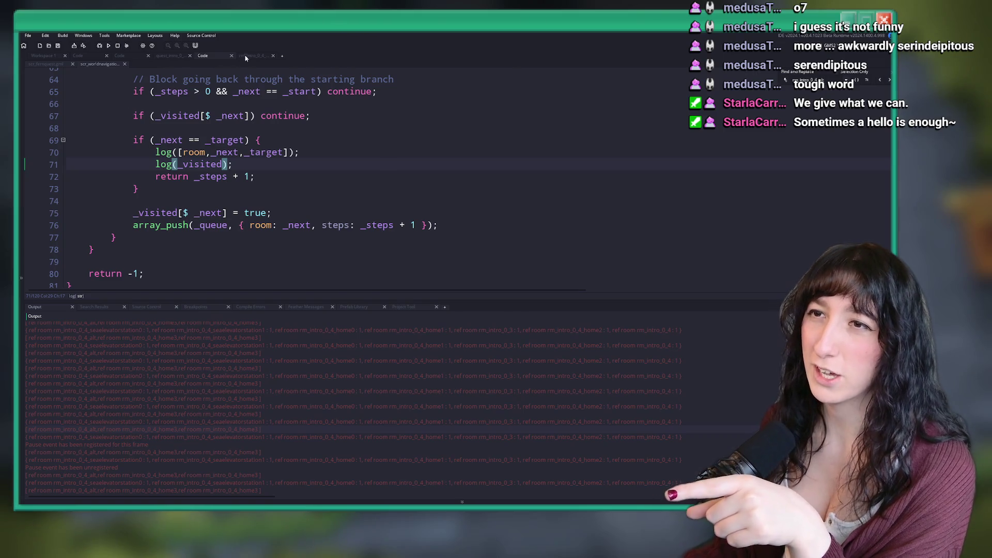
click(46, 65)
scroll(129, 155, down, 15)
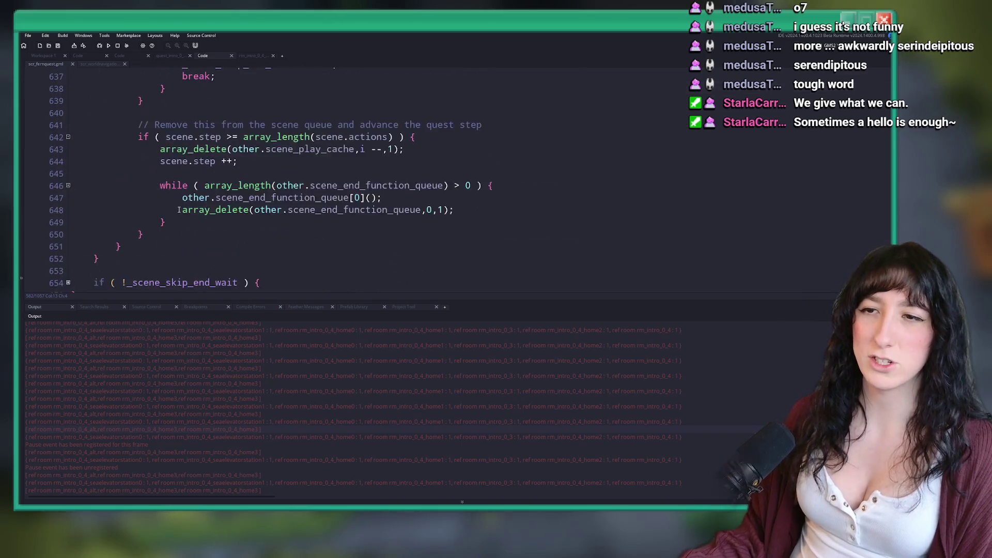
Step: Return to scr_worldnavigation and review the rm_intro_0_4_alt and abandonedtown0 node definitions
click(151, 178)
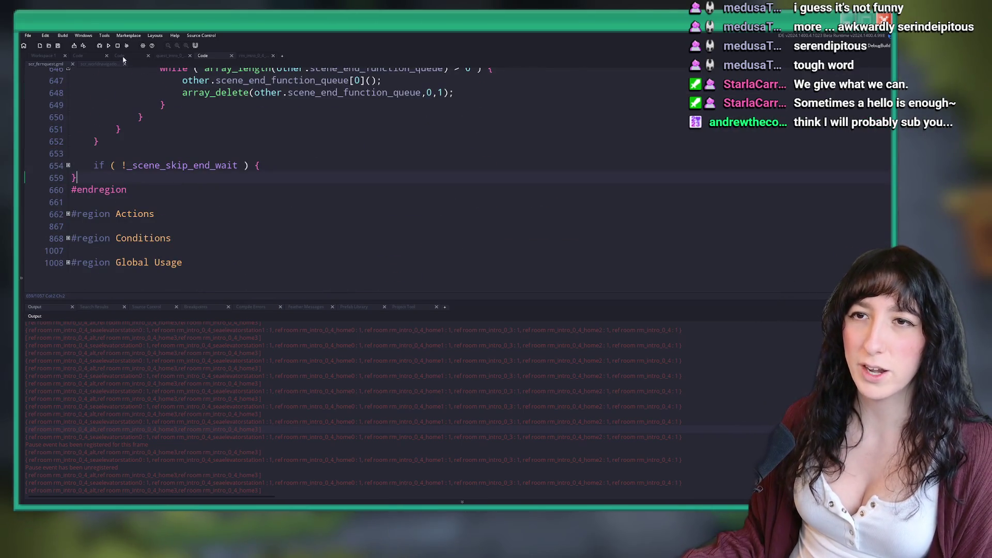
click(106, 63)
key(Right)
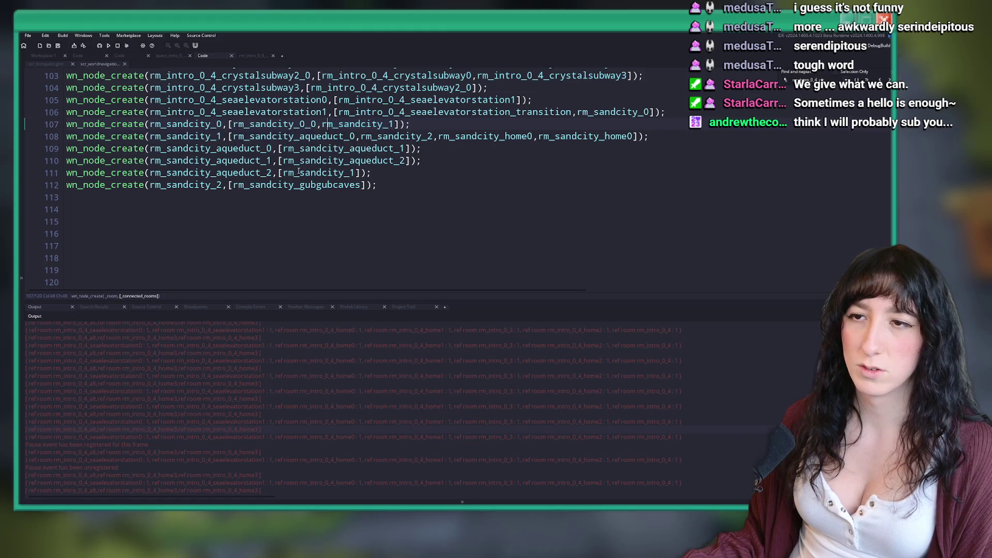
drag(365, 300, 364, 369)
scroll(403, 250, up, 20)
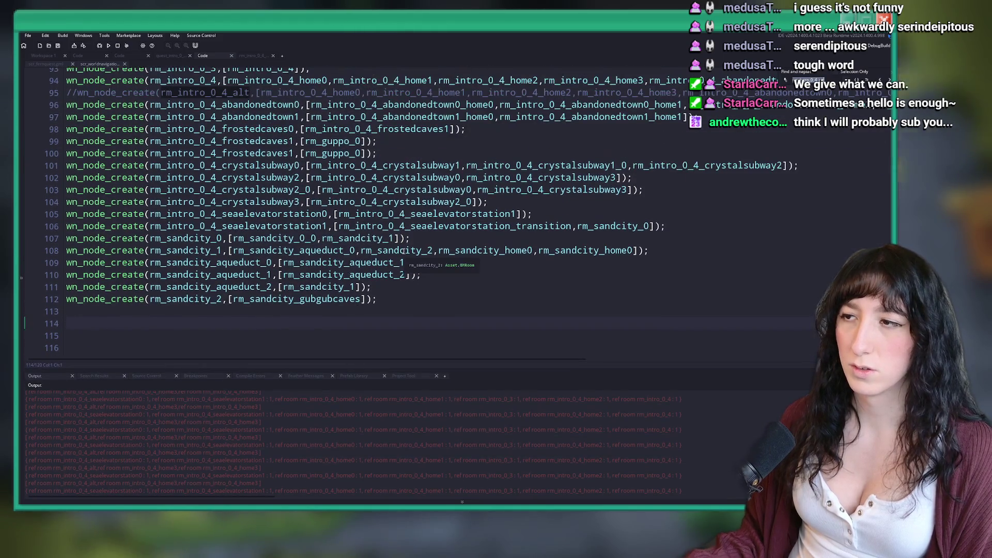
key(ctrl+z)
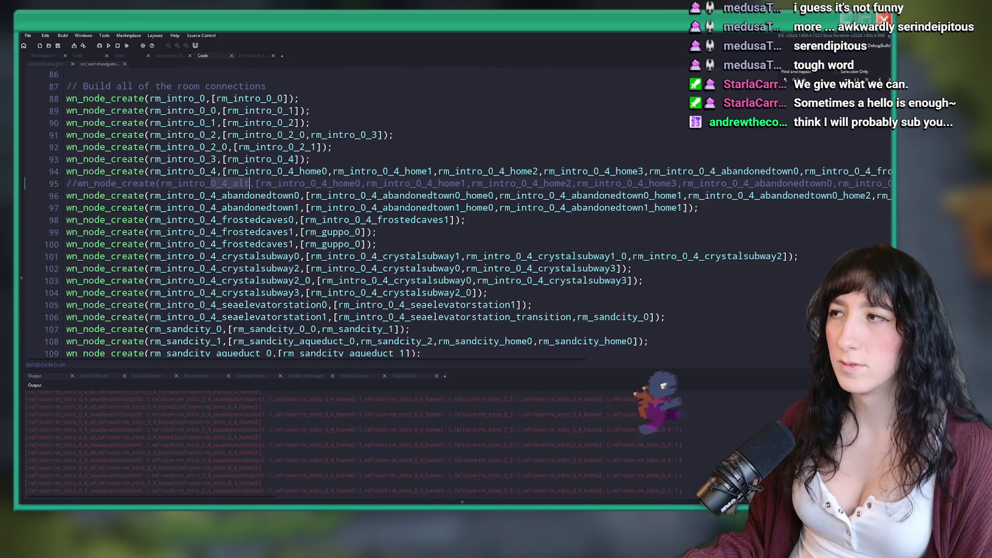
click(788, 183)
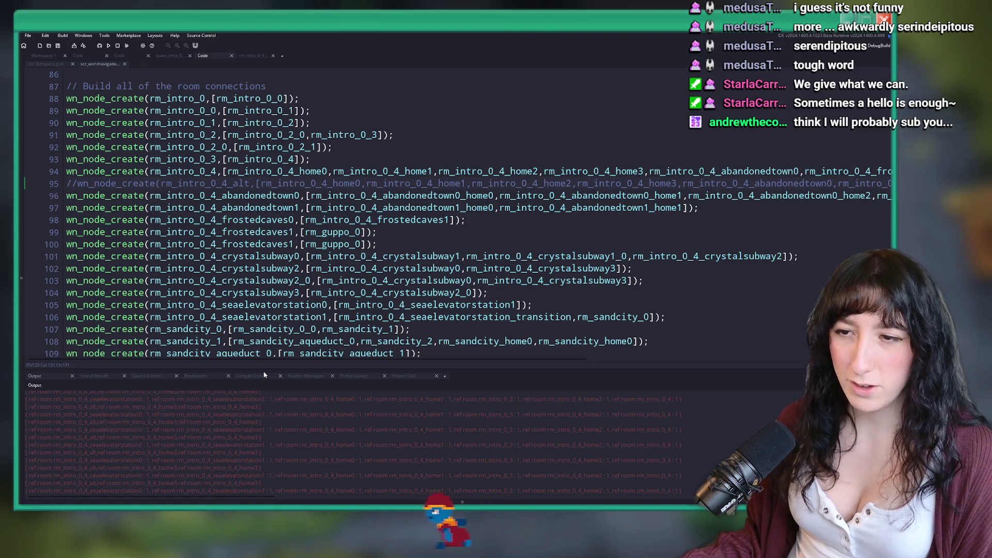
Step: Enlarge the Output panel to check rm_intro_0_4_home3, then Find All for rm_intro_0_4_alt project-wide
drag(244, 392, 126, 342)
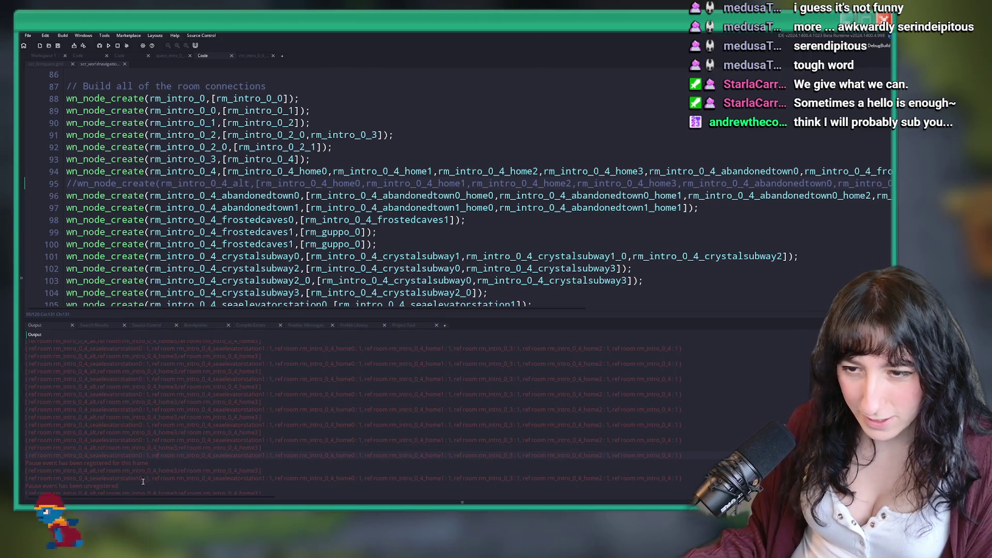
scroll(164, 447, down, 2)
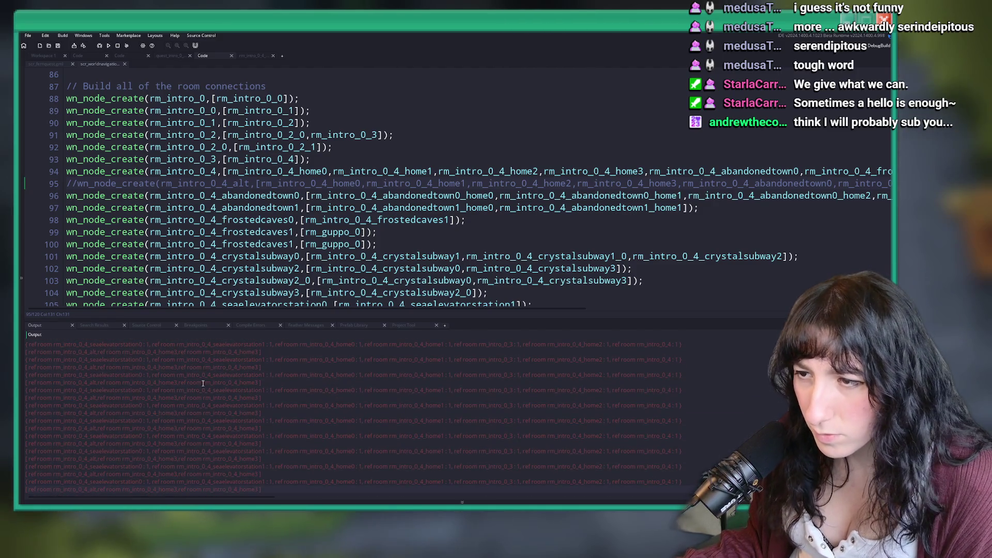
scroll(217, 447, up, 3)
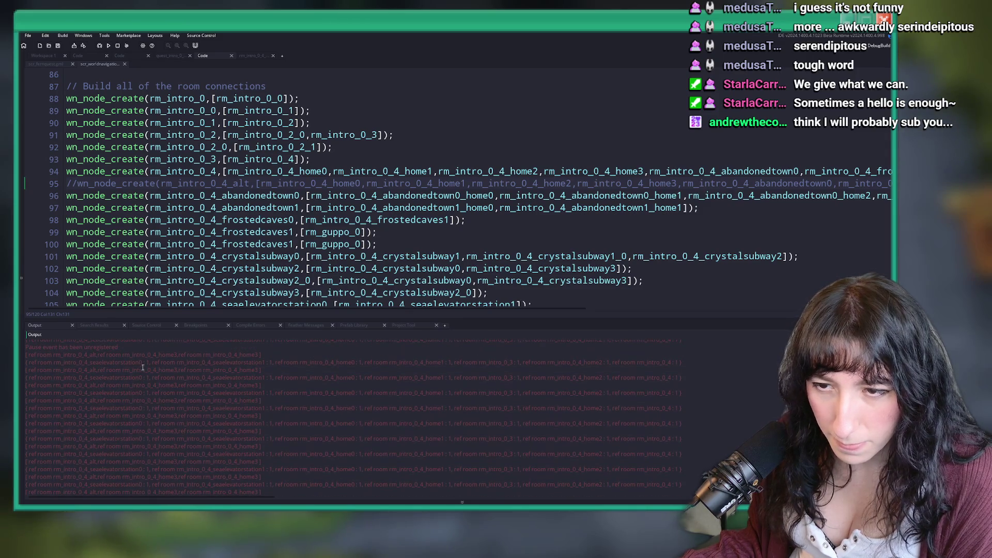
drag(96, 354, 73, 355)
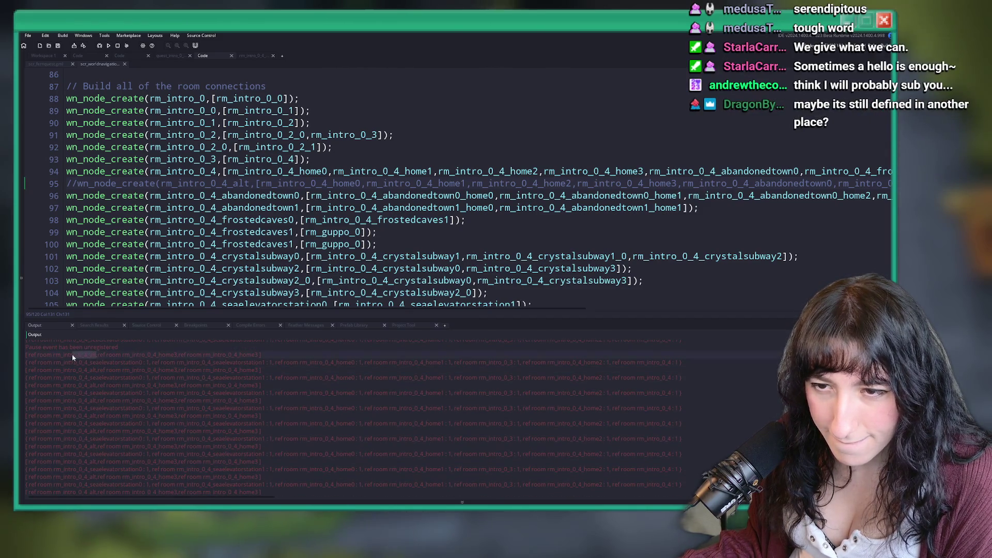
click(176, 355)
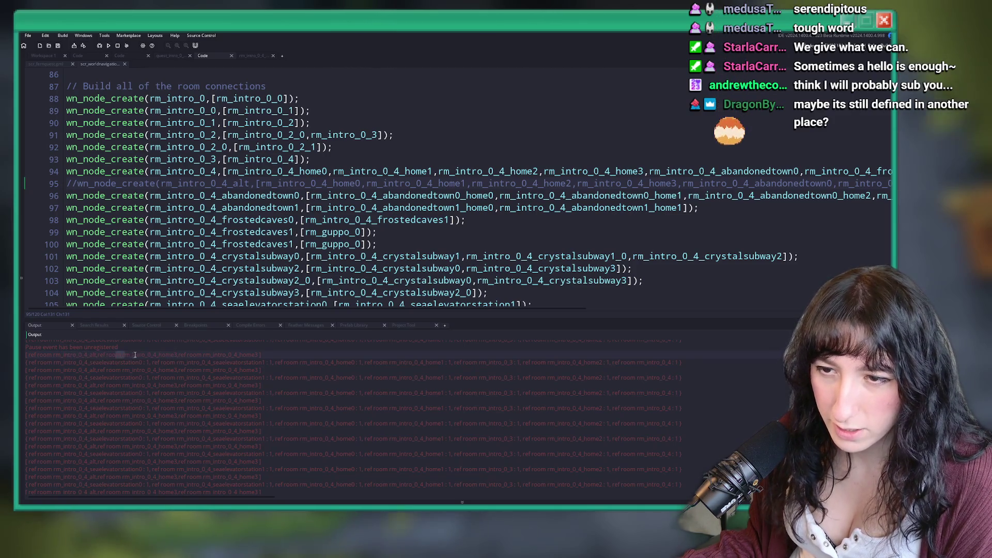
drag(116, 355, 176, 355)
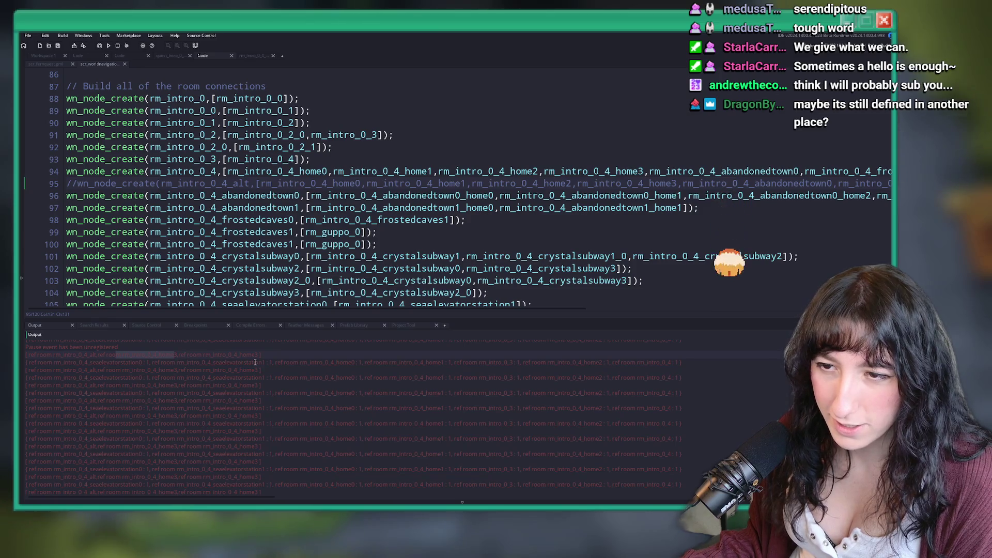
scroll(207, 382, up, 1)
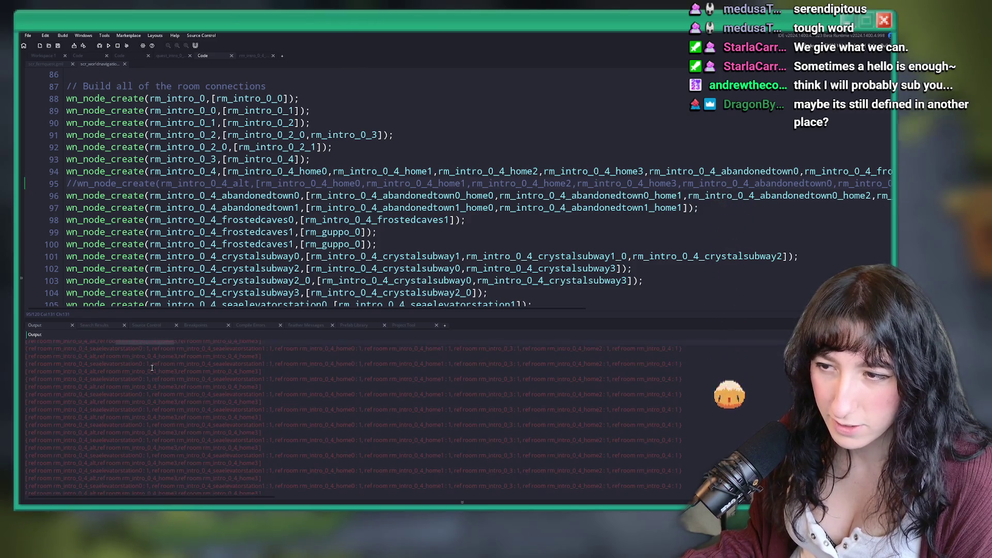
click(351, 380)
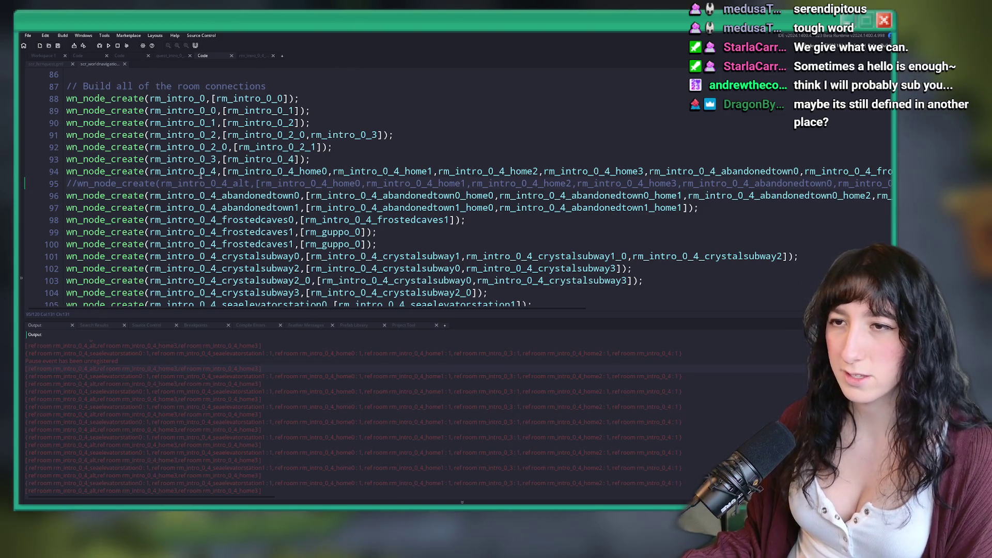
drag(250, 182, 170, 182)
key(ctrl+shift+f)
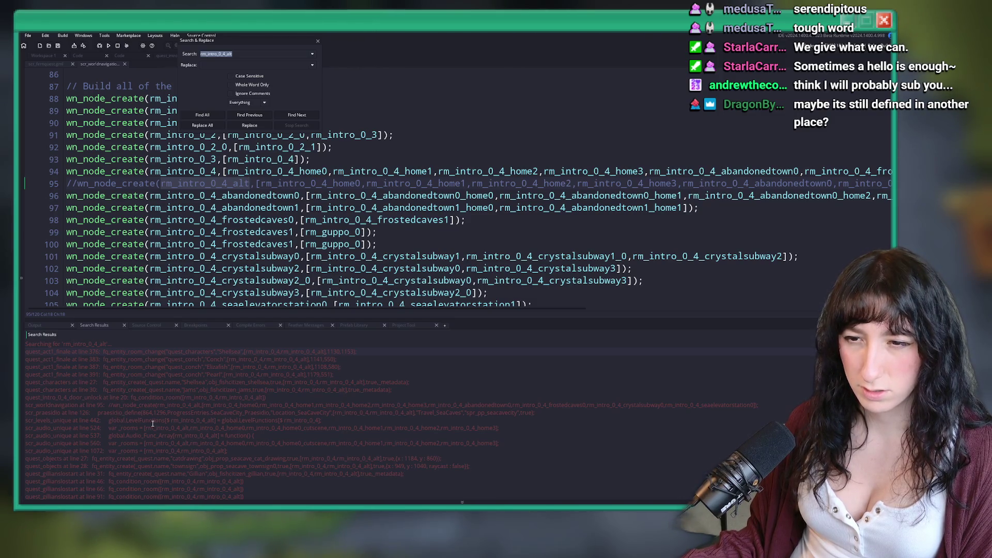
Step: Scroll through the 36 search results, switch back to Output, and close Search & Replace
scroll(175, 444, down, 3)
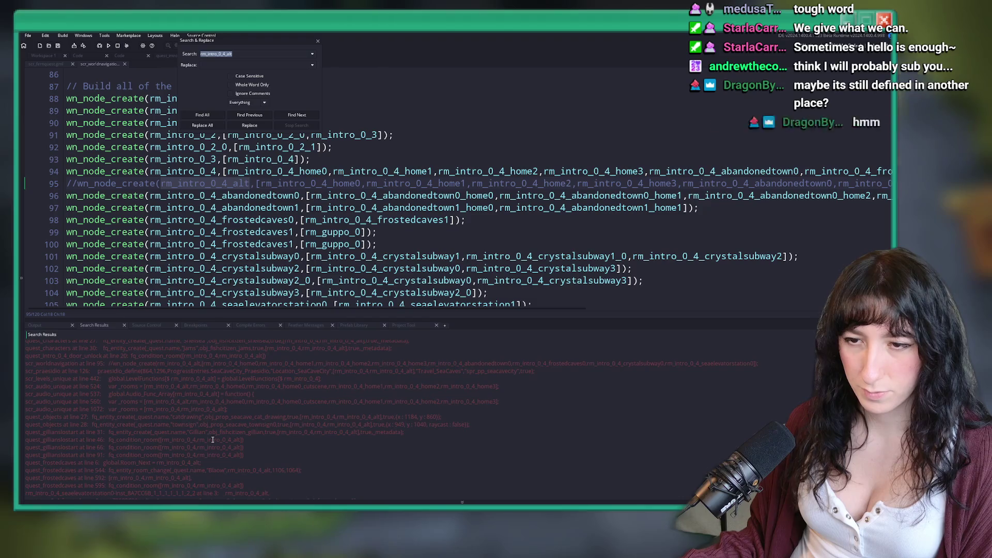
scroll(215, 442, down, 3)
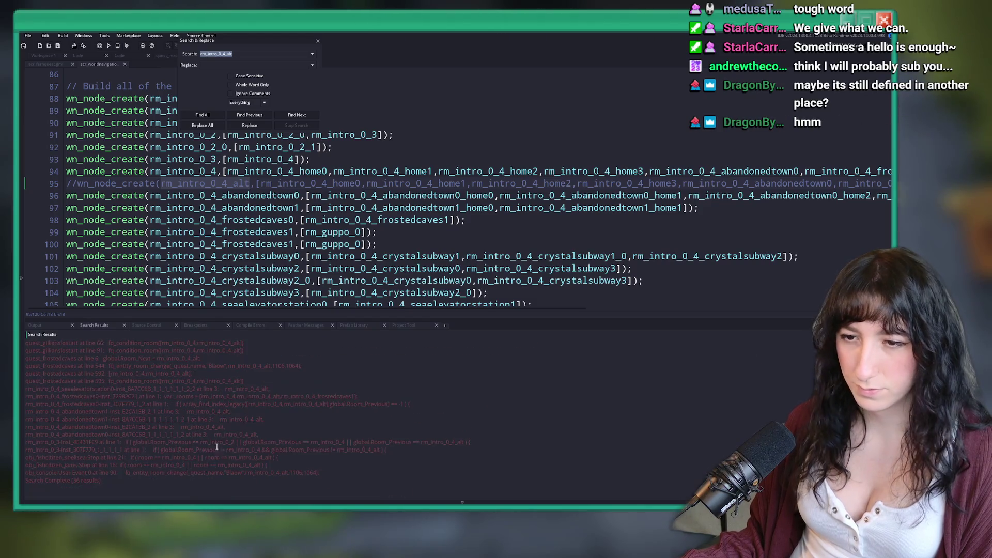
click(37, 325)
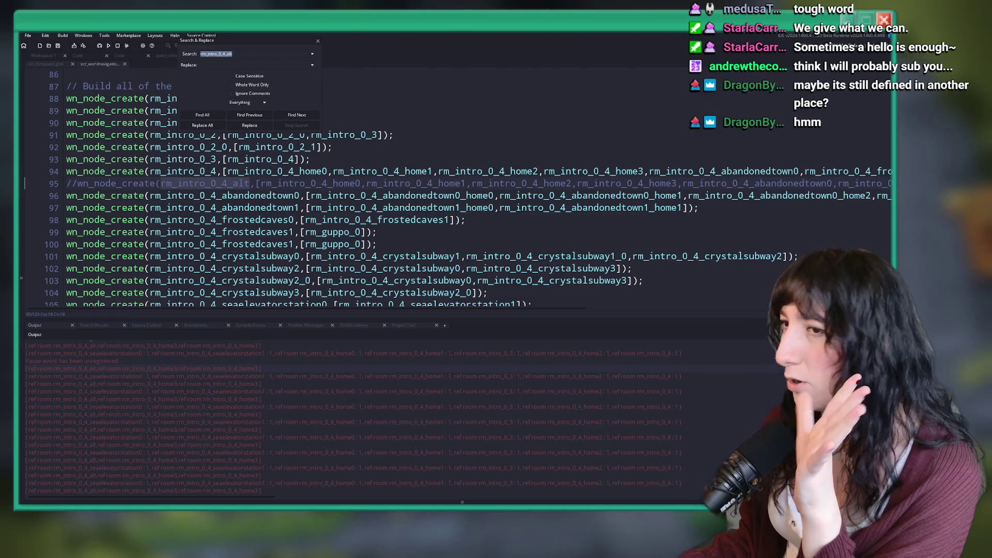
click(318, 41)
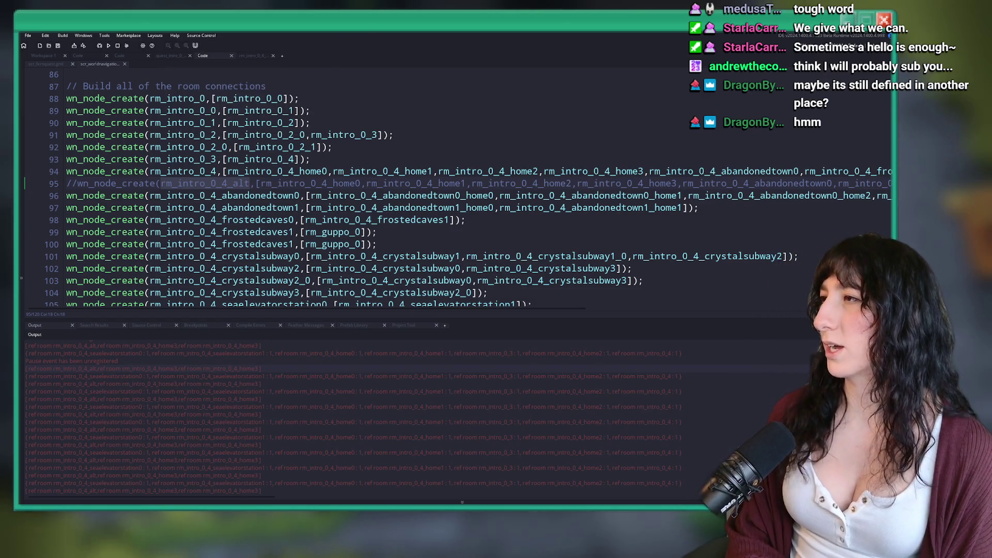
key(alt+Tab)
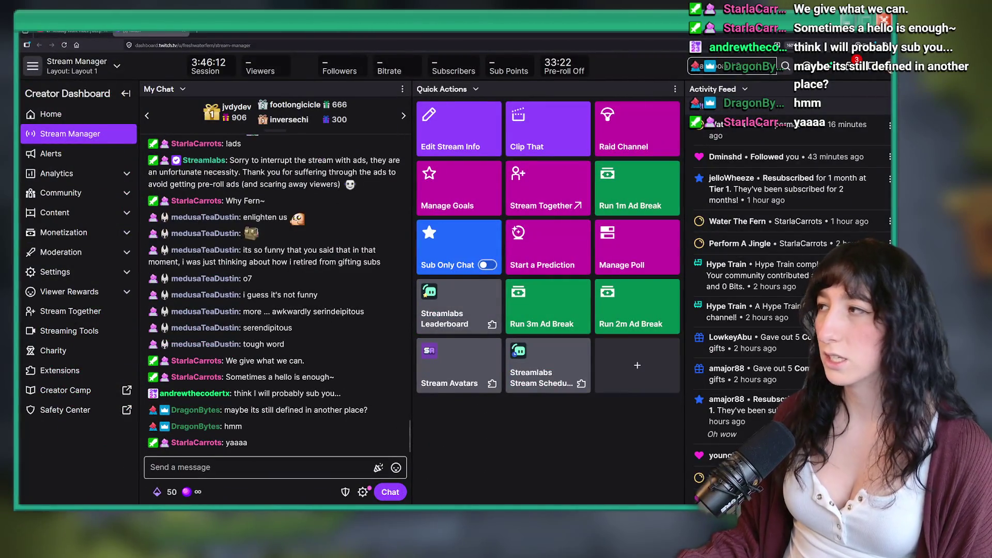
Step: Maximize the Twitch window and open the Software and Game Development category
key(alt+Tab)
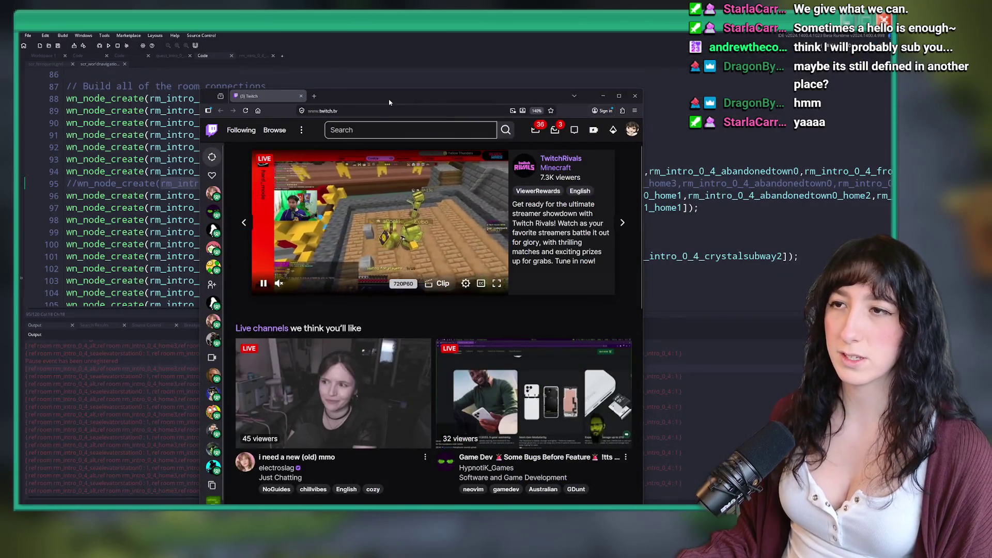
double_click(386, 96)
scroll(484, 462, down, 4)
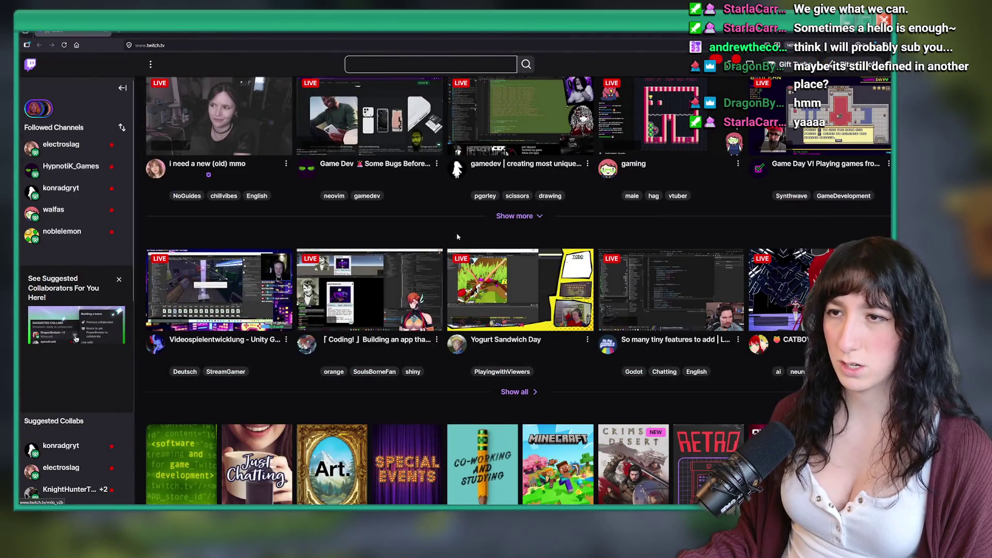
click(346, 360)
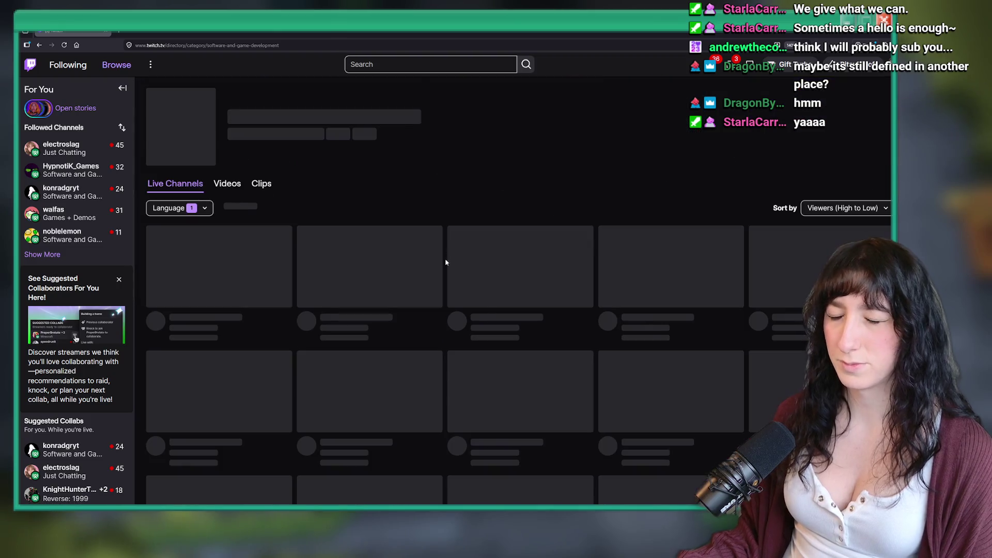
Step: Scroll through the category's live channels, sorted by viewers from high to low
scroll(481, 220, down, 4)
scroll(480, 217, up, 2)
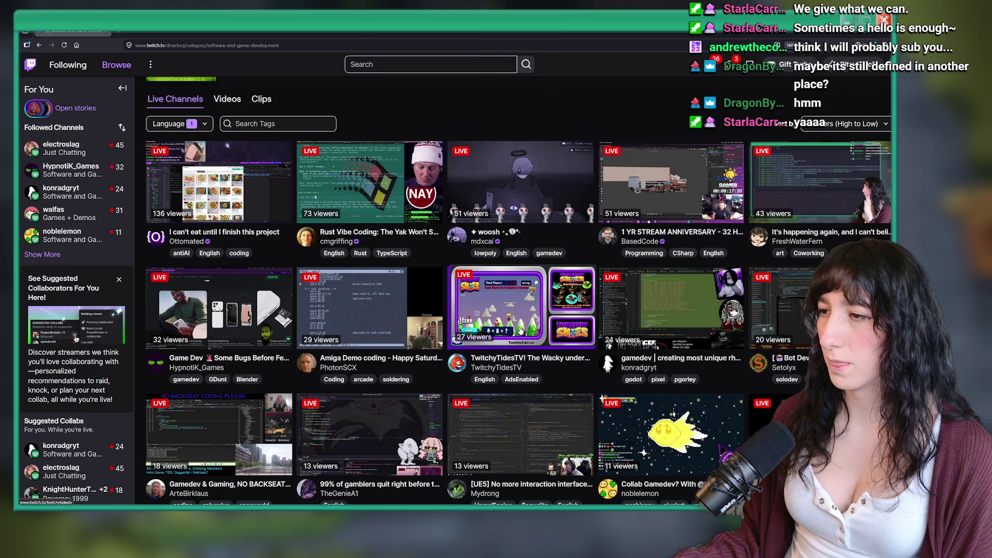
scroll(522, 310, down, 2)
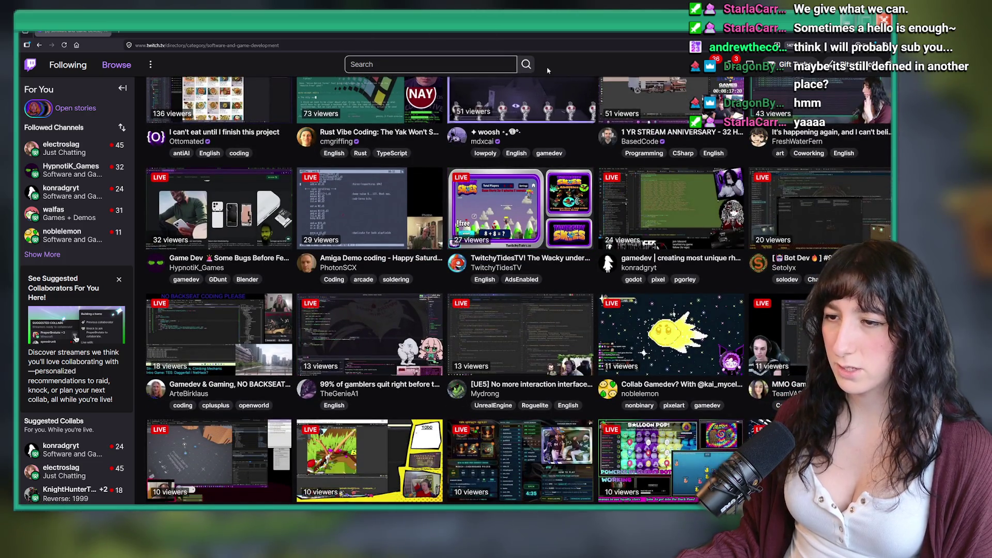
scroll(384, 297, down, 4)
scroll(385, 297, up, 6)
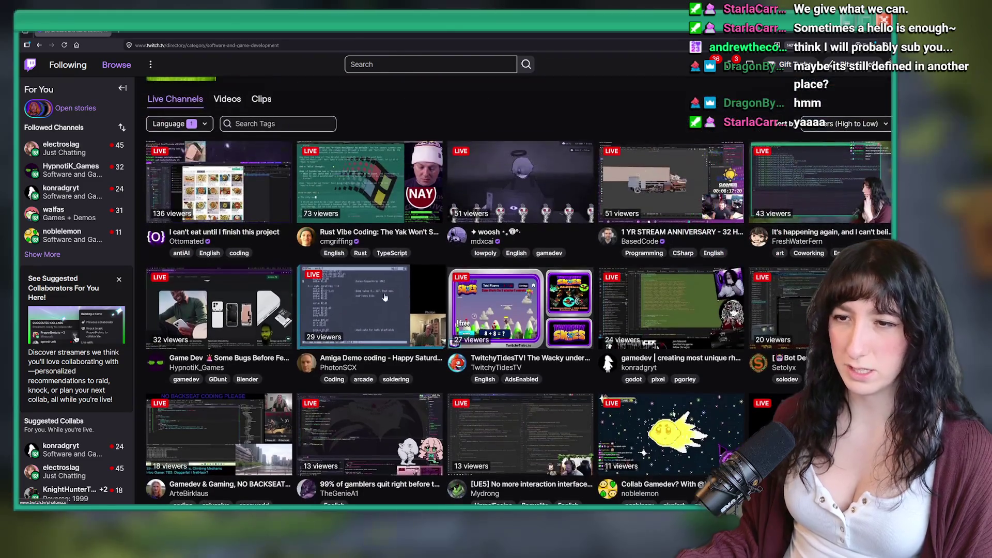
scroll(247, 324, up, 1)
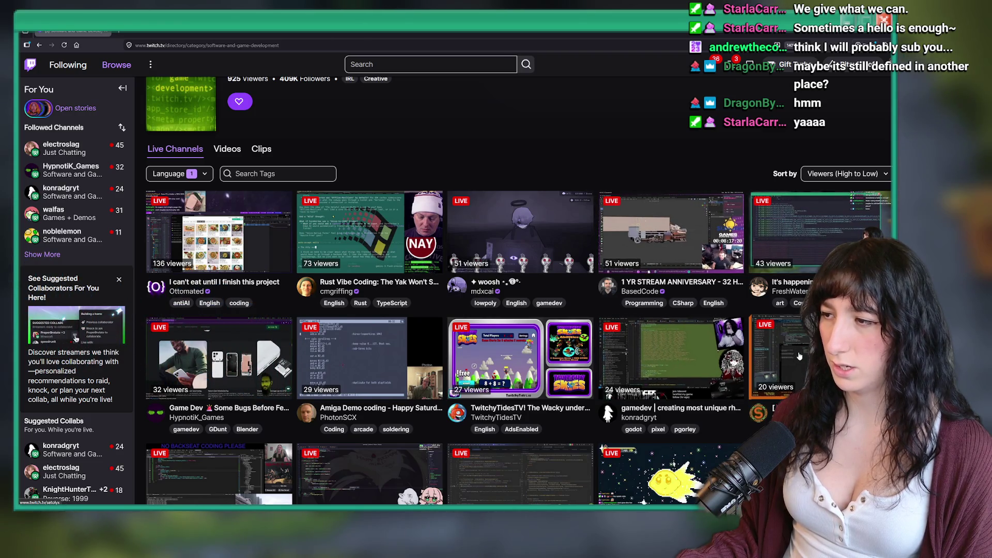
scroll(651, 310, down, 3)
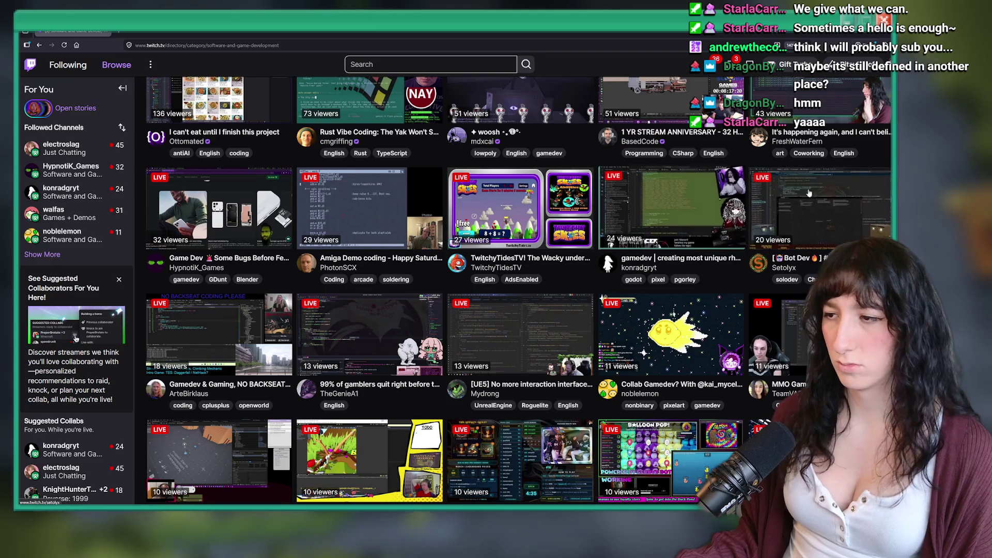
scroll(536, 203, down, 1)
scroll(536, 203, down, 1)
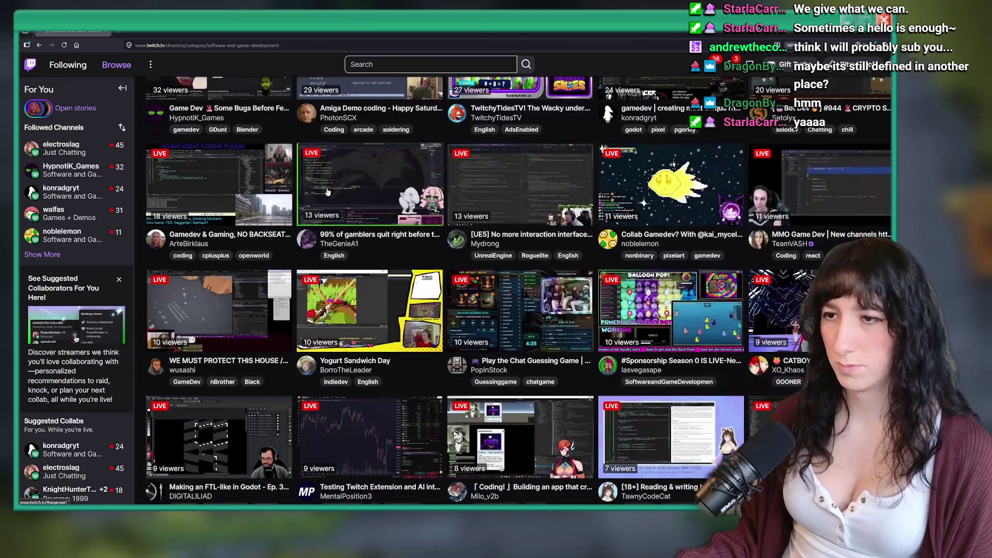
scroll(493, 300, down, 4)
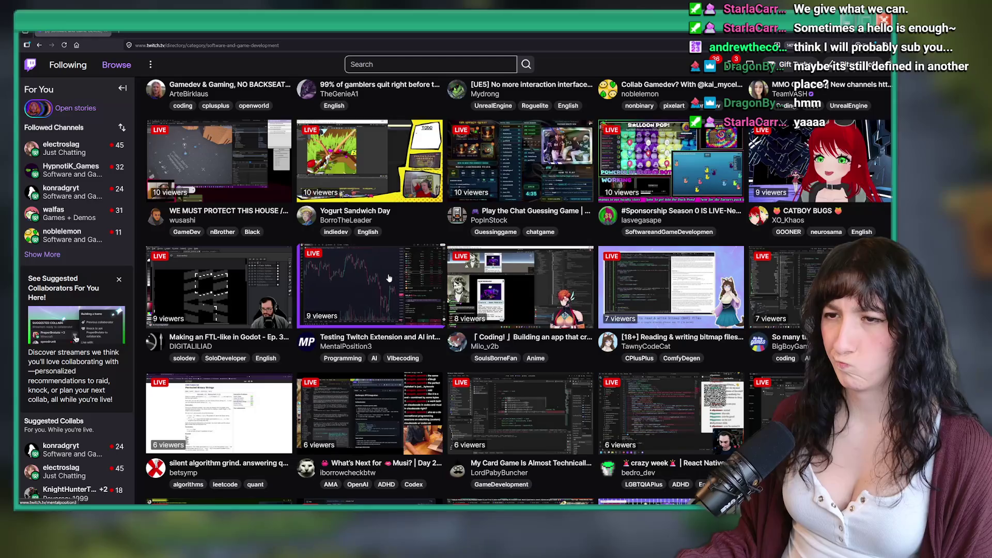
scroll(397, 286, down, 1)
scroll(310, 285, up, 5)
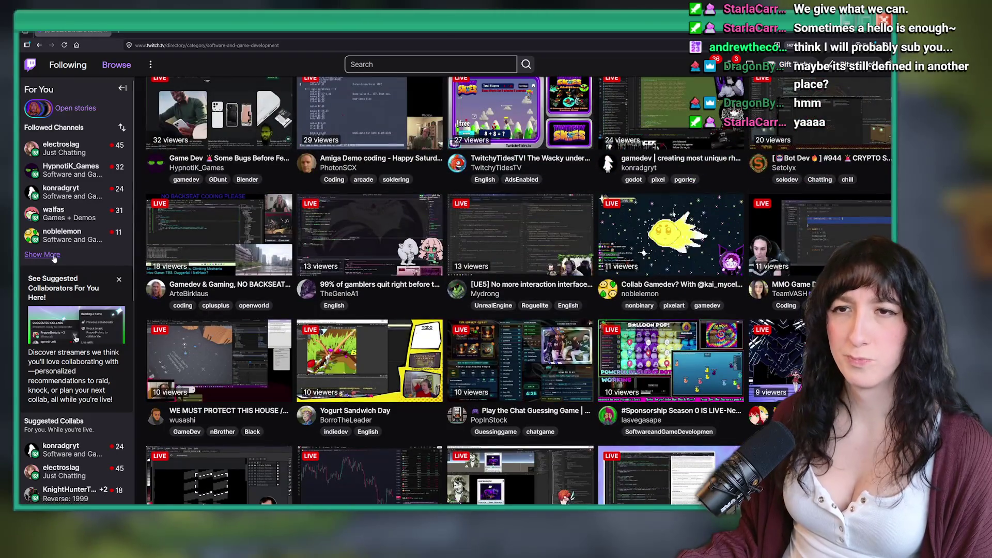